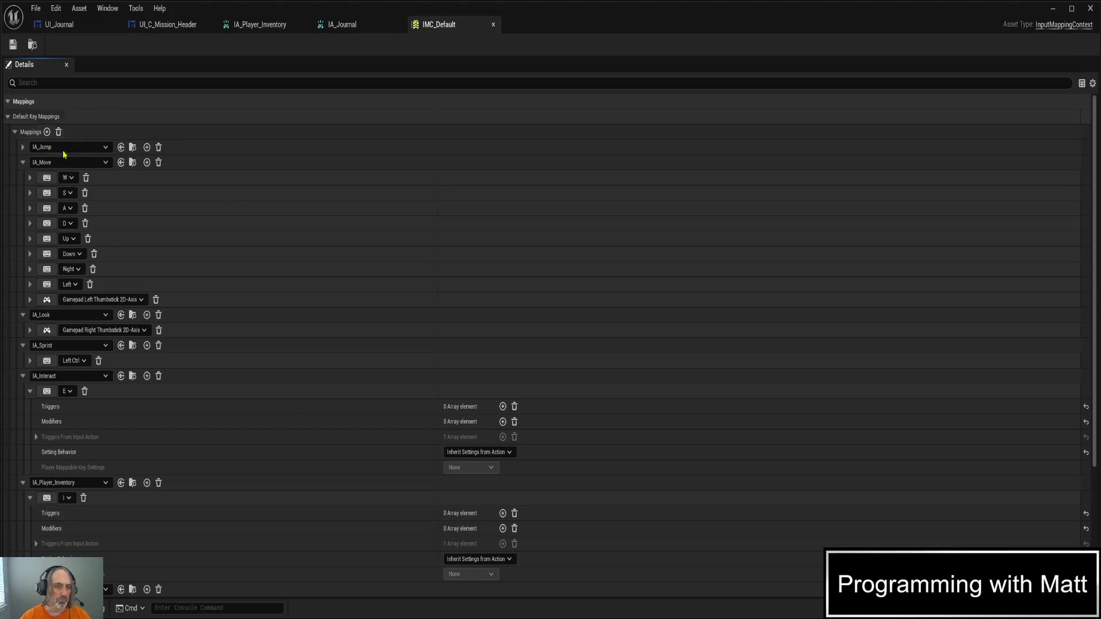
- Collapse the IA_Move through IA_Player_Inventory mappings and add a new empty mapping entry
left_click(23, 163)
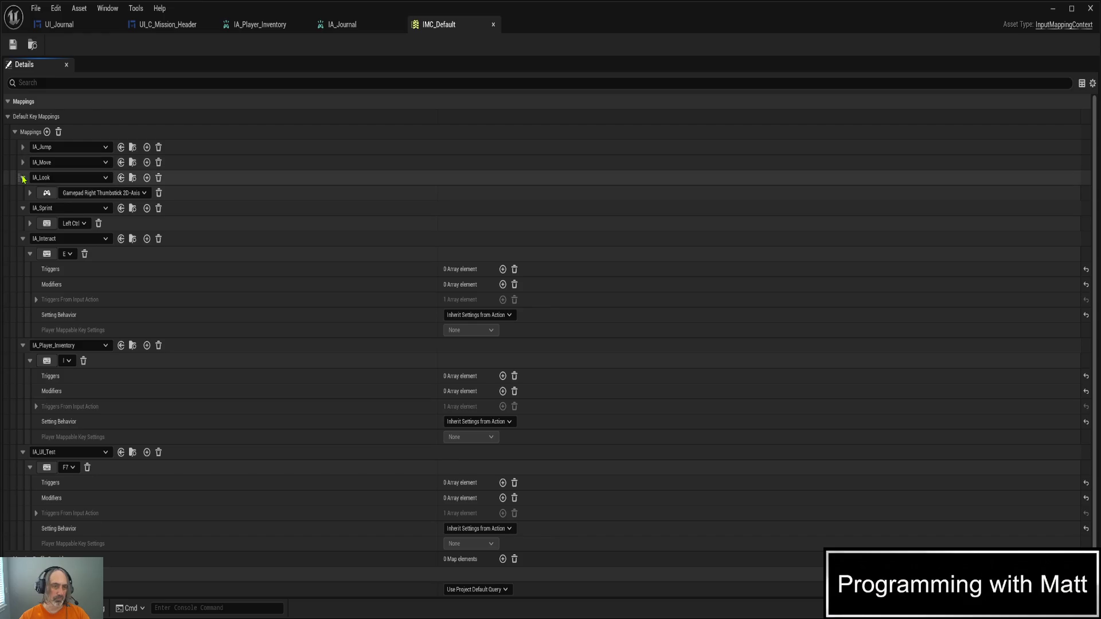
left_click(23, 178)
left_click(23, 193)
left_click(22, 208)
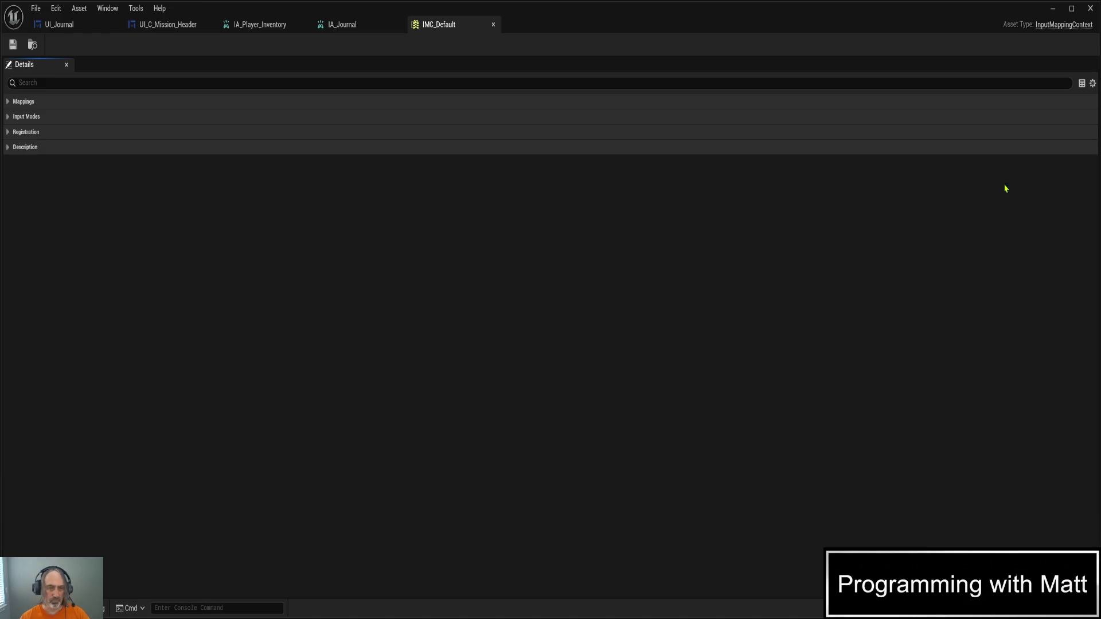
left_click(7, 102)
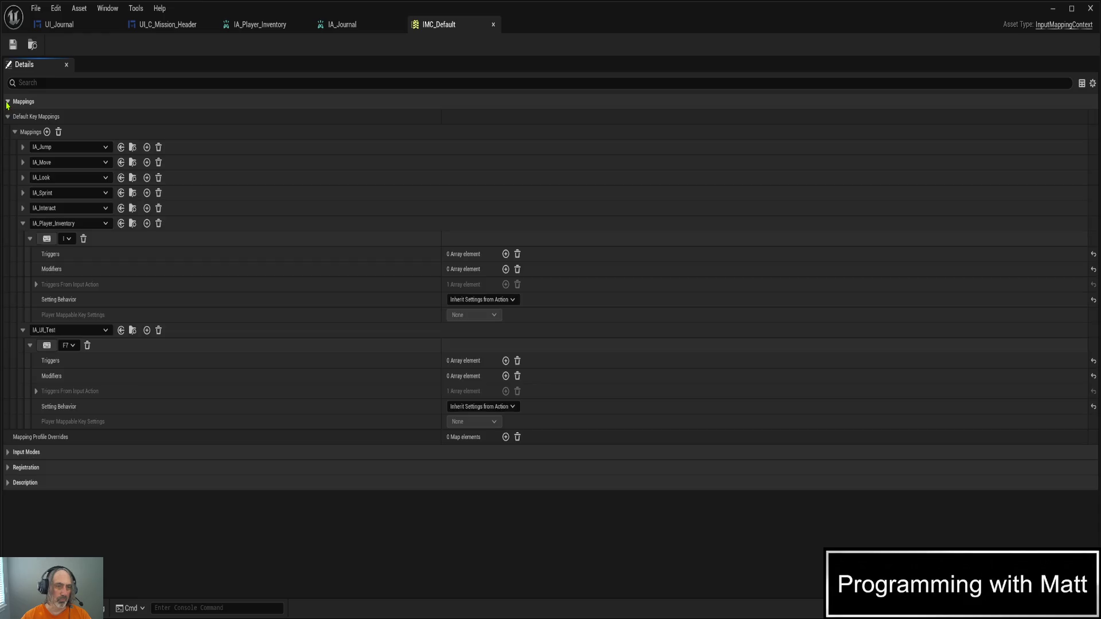
left_click(23, 224)
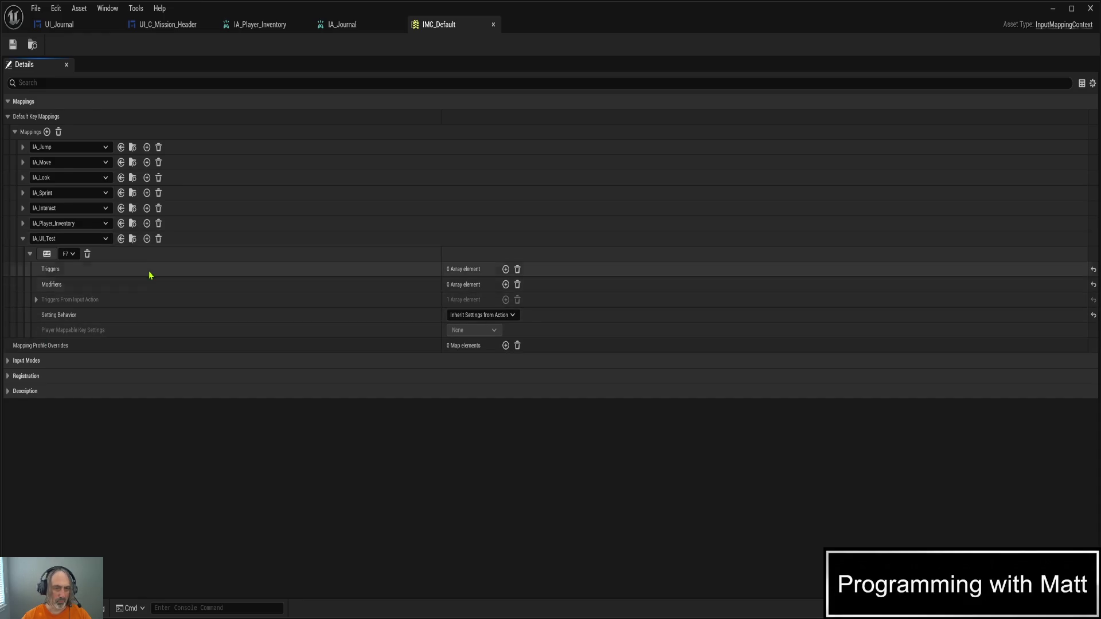
left_click(47, 132)
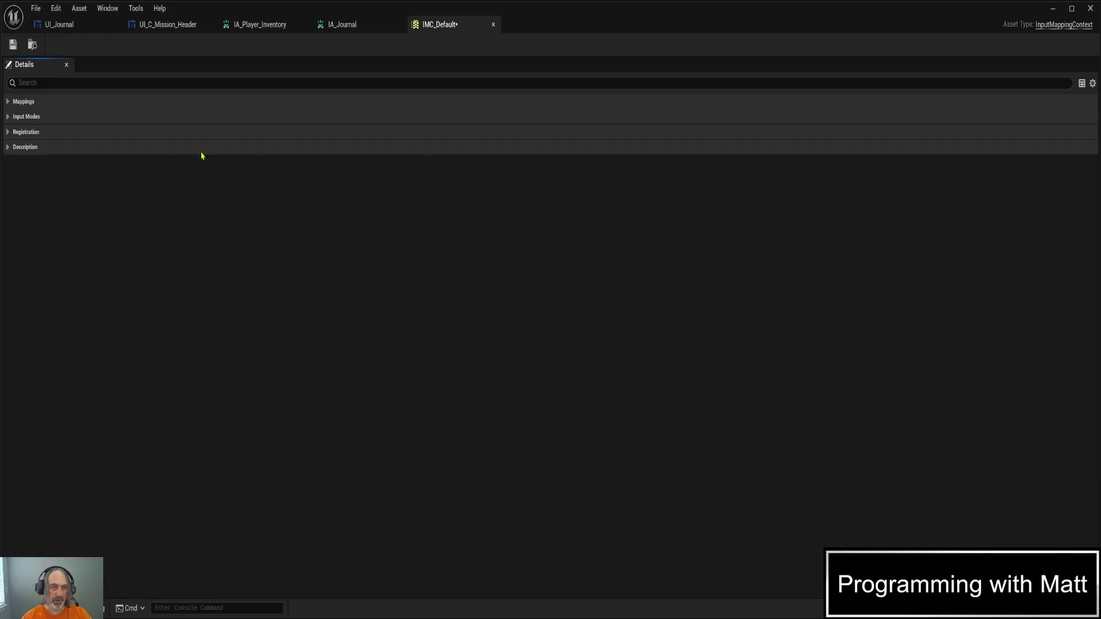
- Collapse the existing mappings and scroll down to the new IA_Journal mapping
left_click(8, 102)
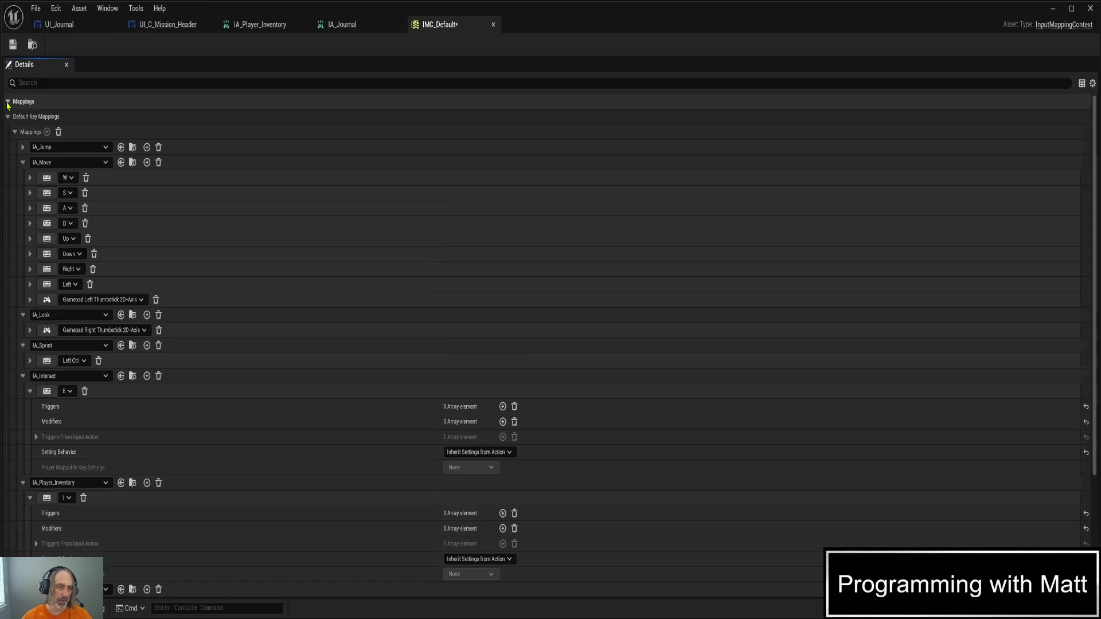
left_click(23, 162)
left_click(23, 178)
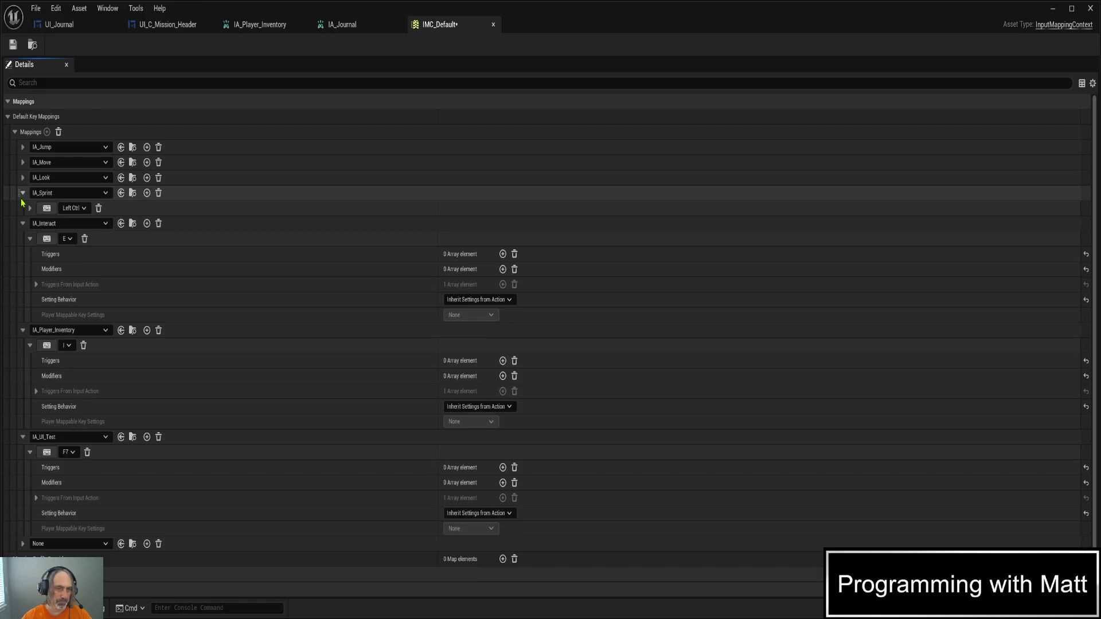
left_click(23, 193)
left_click(23, 208)
left_click(23, 223)
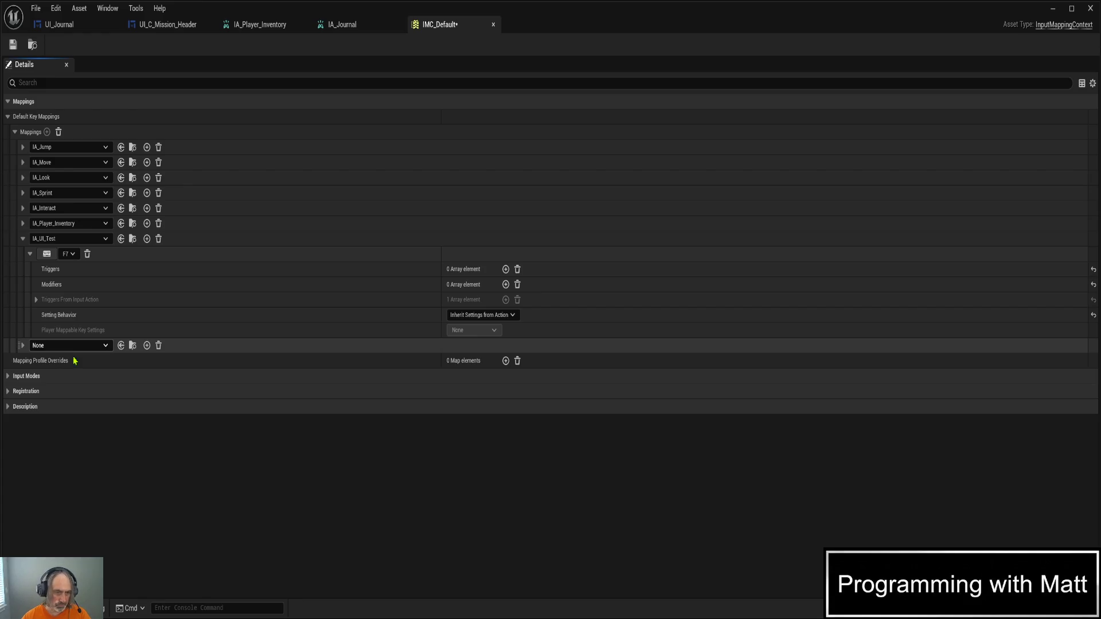
key("ctrl+z")
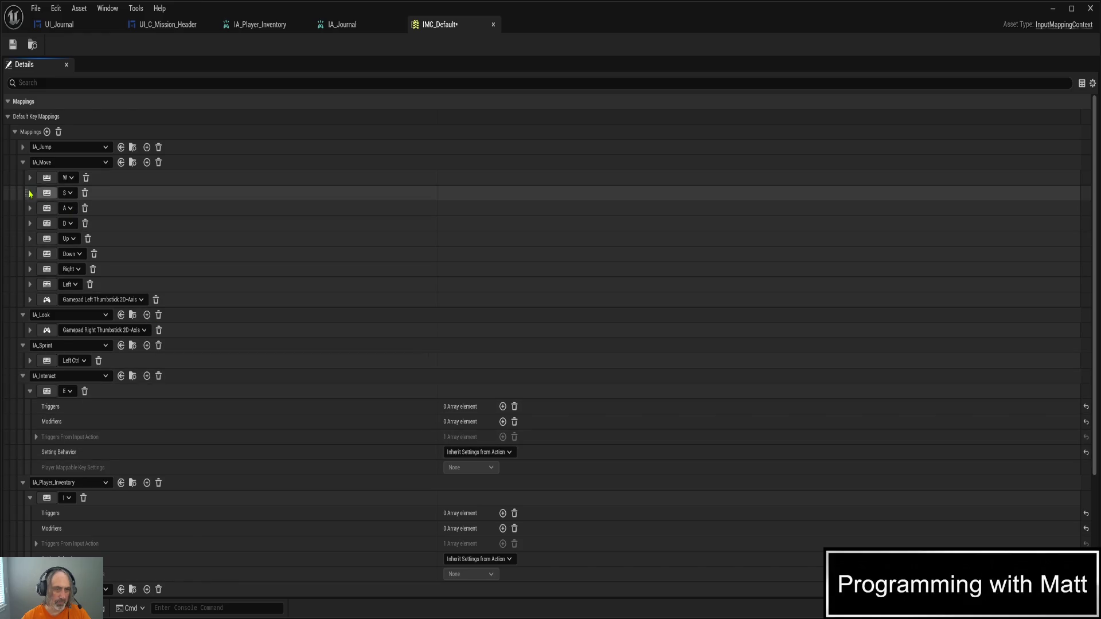
left_click(23, 162)
scroll(78, 319, "down", 1)
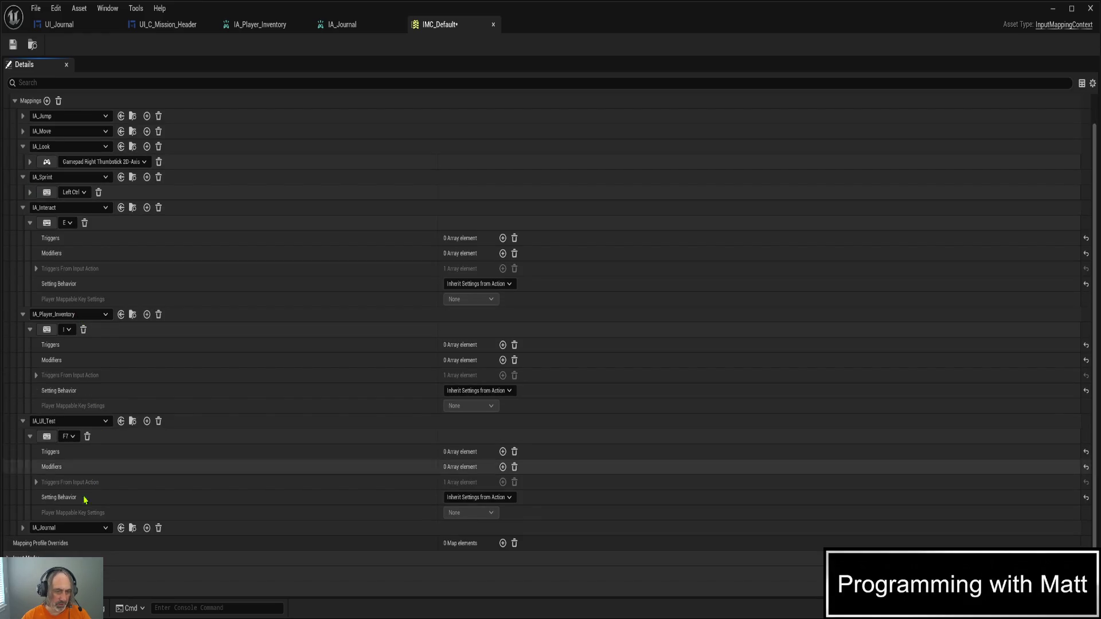
scroll(193, 450, "down", 1)
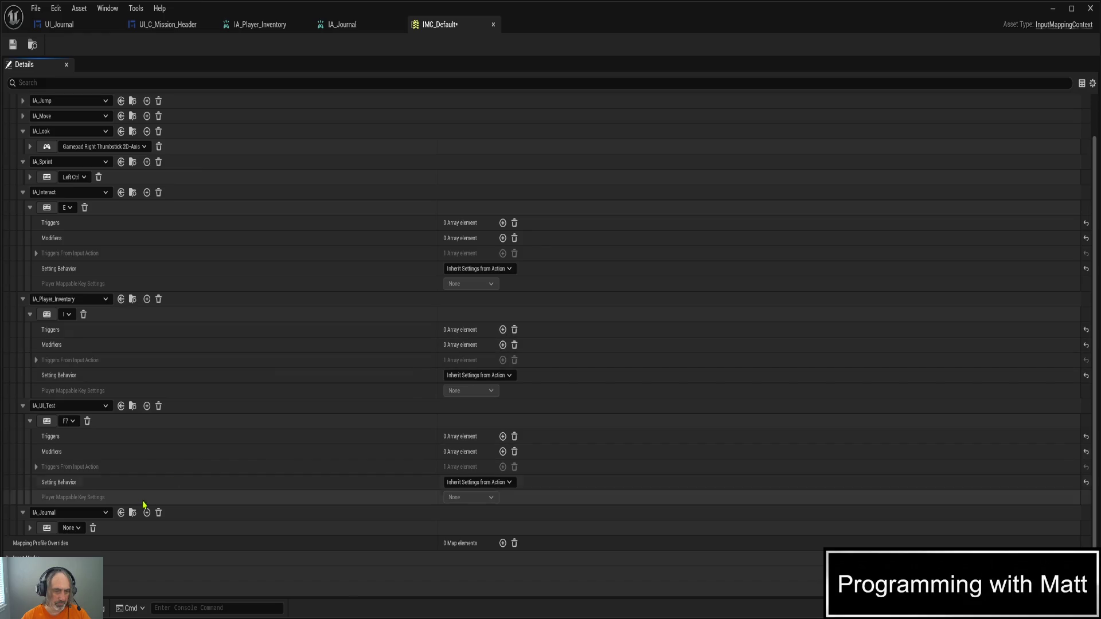
- Bind IA_Journal to the J key and expand its key settings
left_click(68, 528)
key("j")
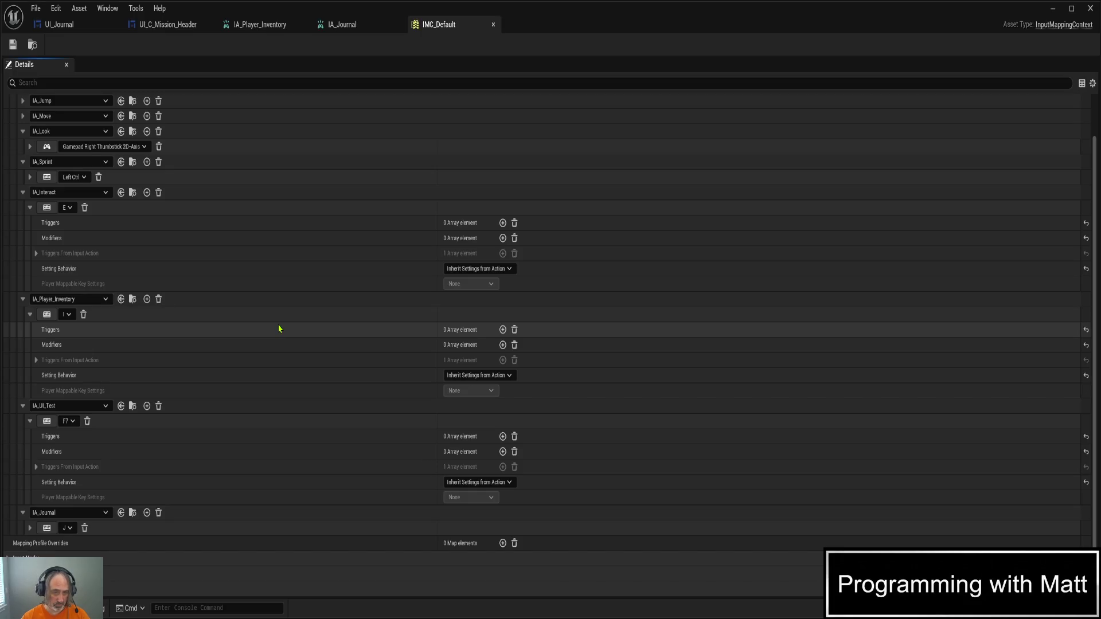
left_click(30, 528)
scroll(213, 463, "down", 2)
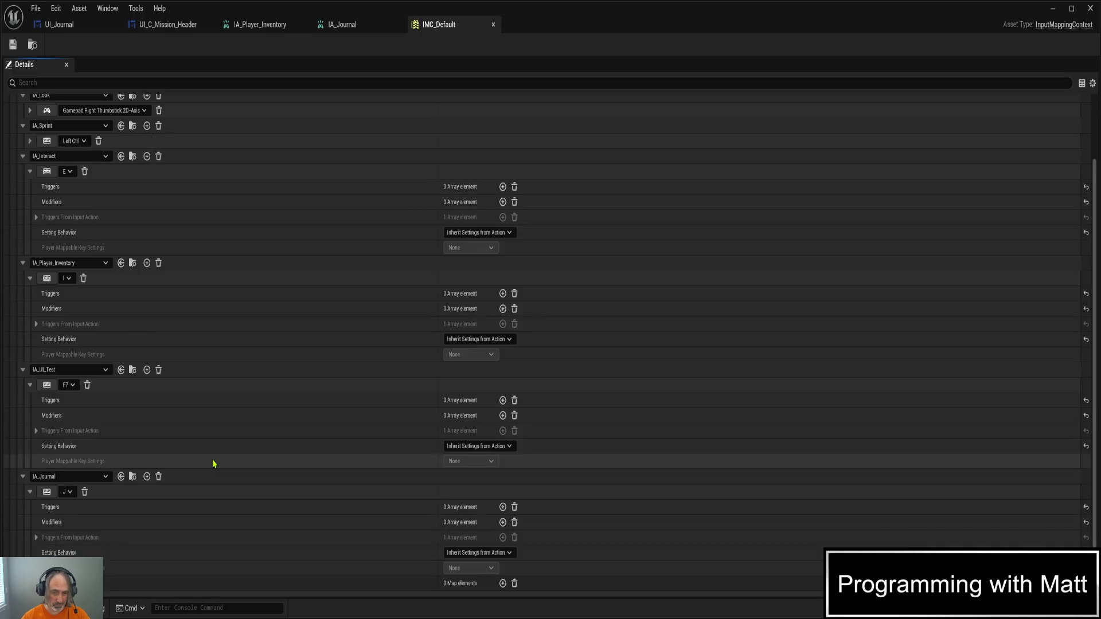
scroll(213, 464, "down", 1)
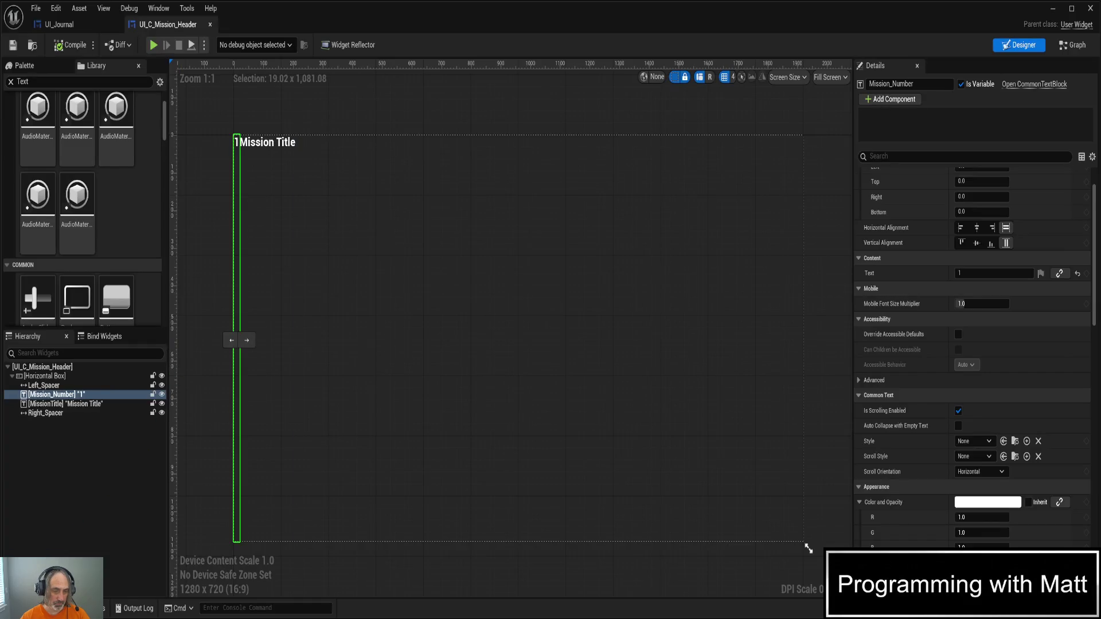
- Open BP_ThirdPersonCharacter from ThirdPerson > Blueprints in the Content Drawer
key("ctrl+space")
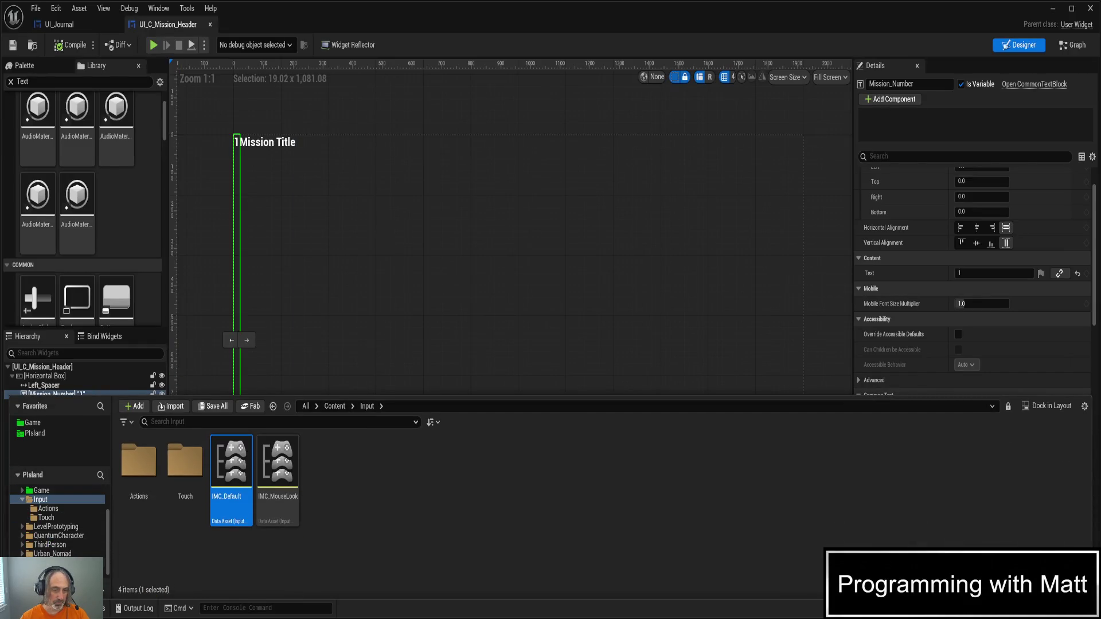
left_click(54, 547)
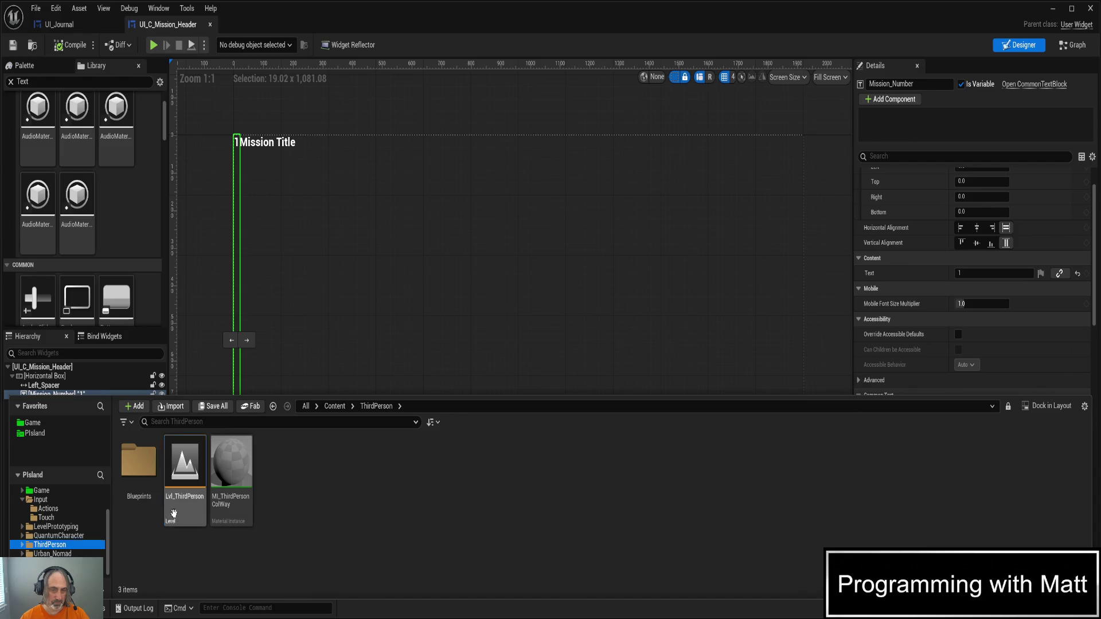
double_click(173, 513)
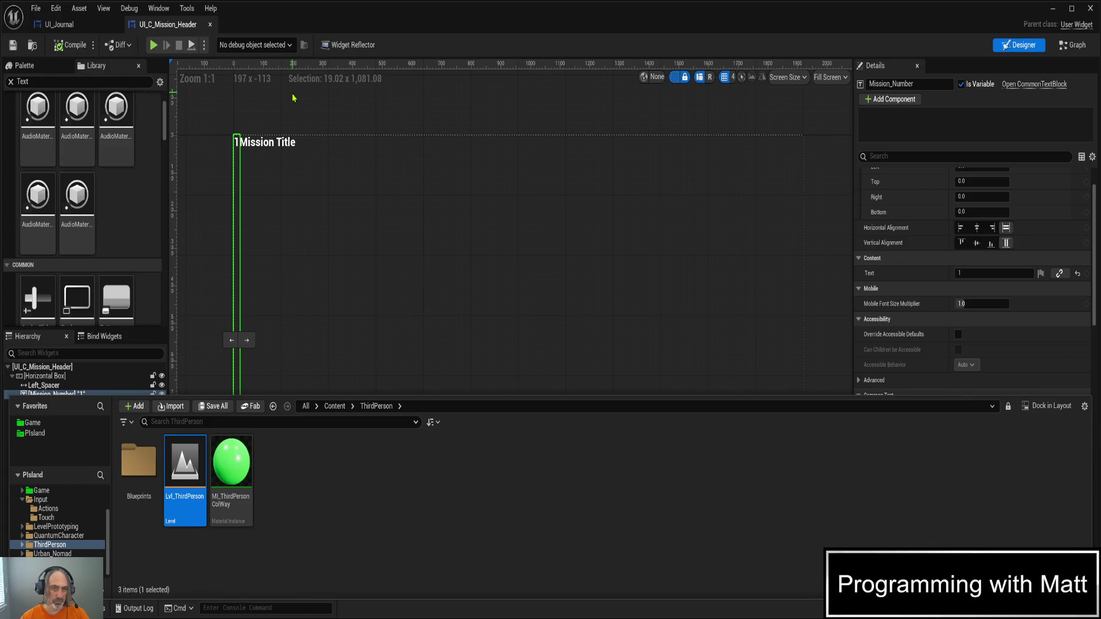
double_click(138, 461)
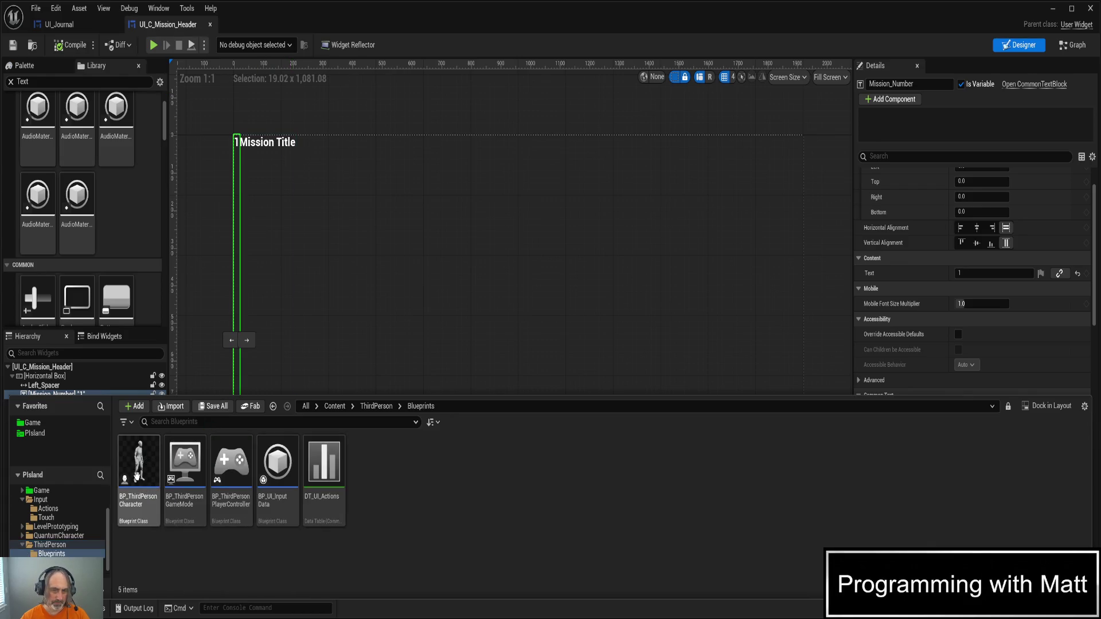
double_click(147, 496)
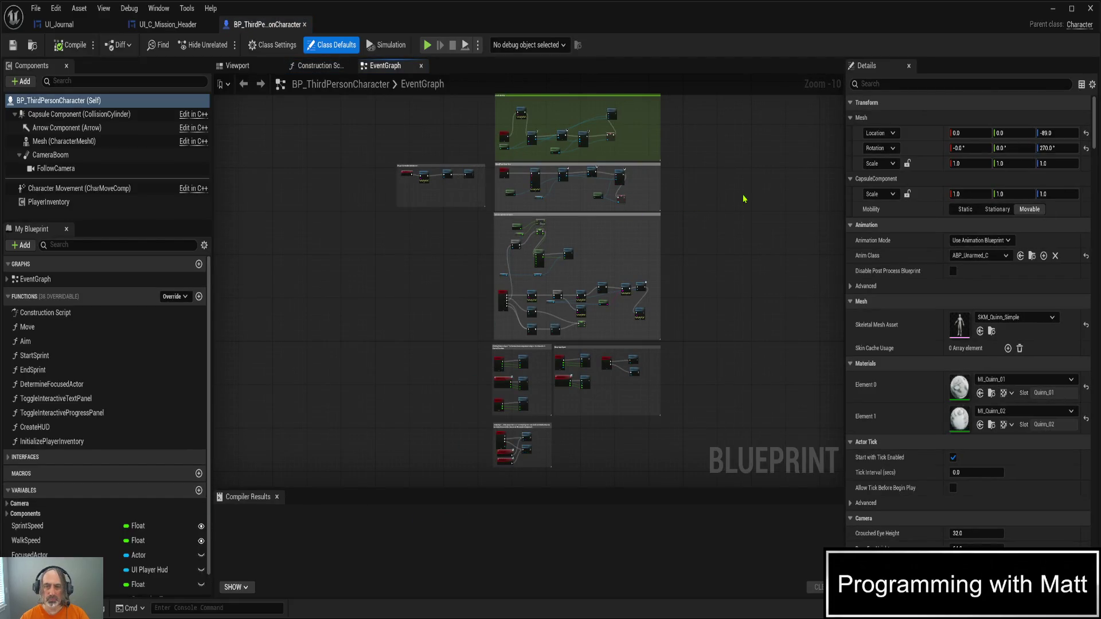
- Find the For UI Testing comment and move it up out of the way
scroll(688, 201, "up", 5)
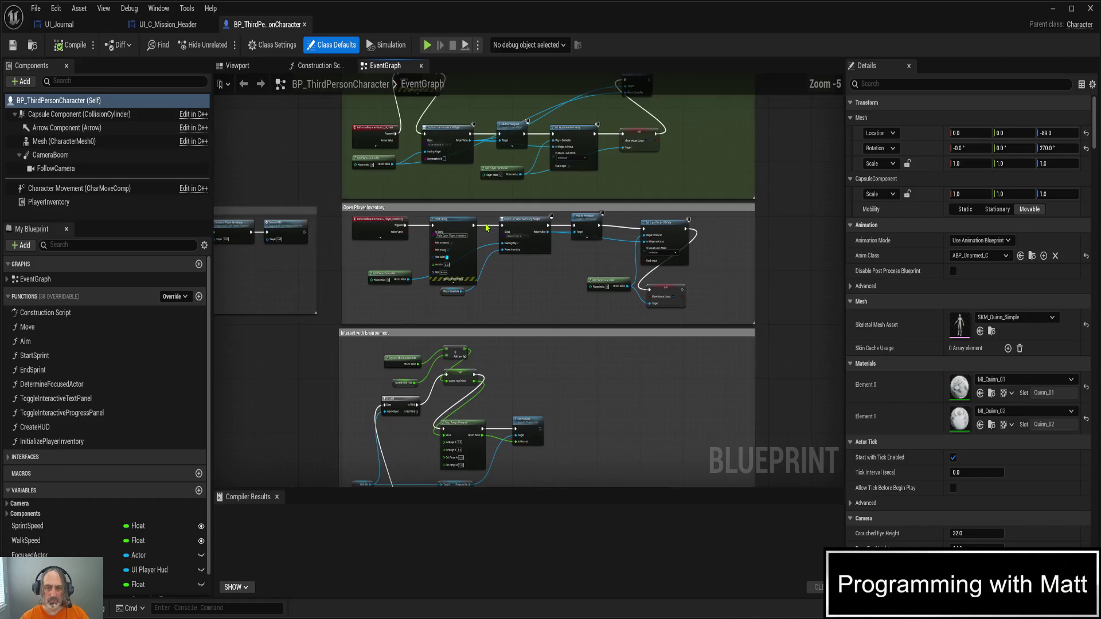
scroll(487, 228, "up", 4)
scroll(489, 271, "down", 2)
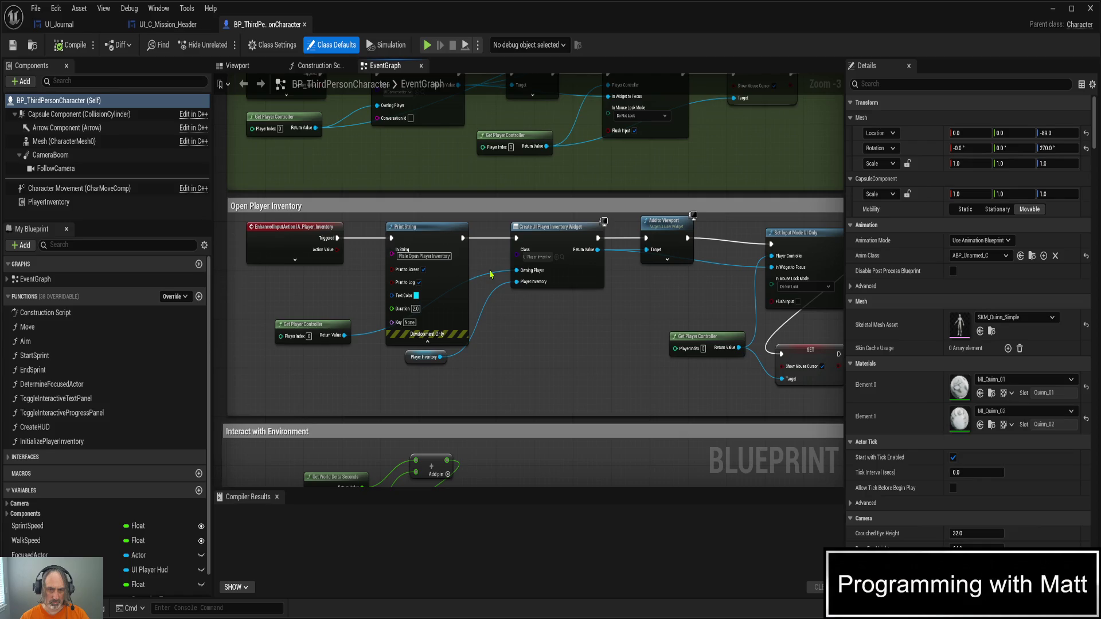
scroll(490, 274, "down", 5)
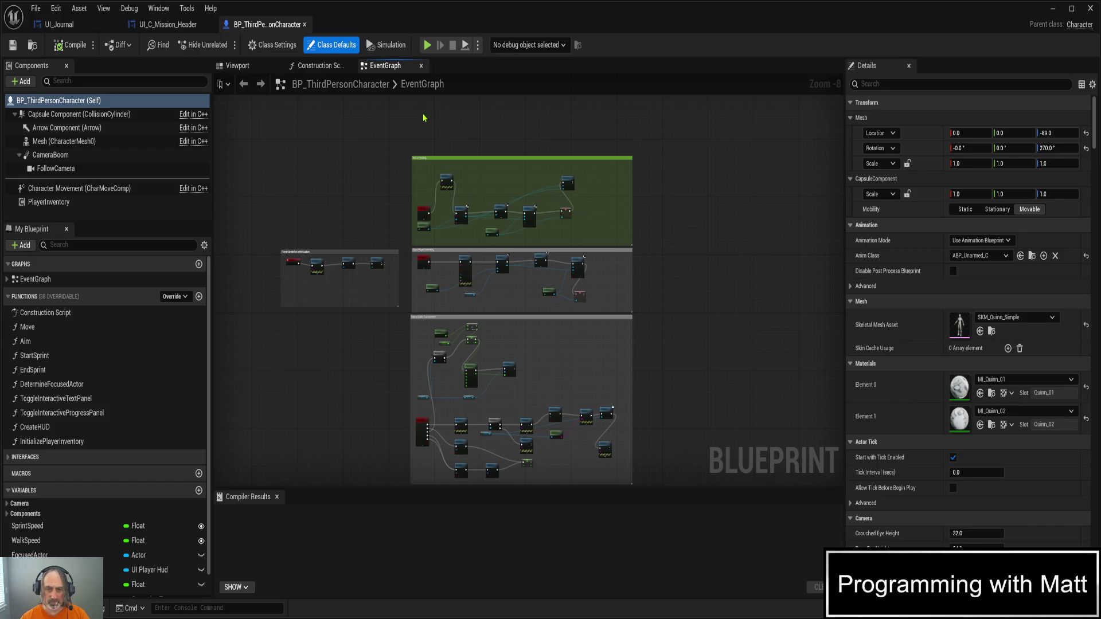
left_click(479, 248)
scroll(548, 122, "up", 2)
scroll(549, 123, "up", 1)
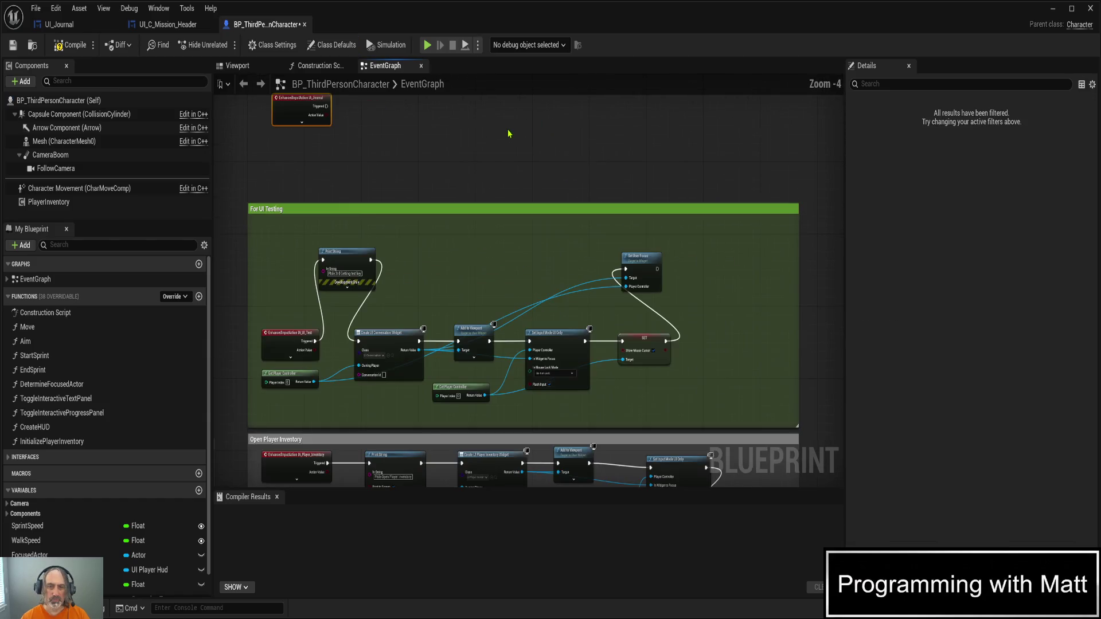
scroll(474, 167, "up", 1)
mouse_move(474, 166)
left_mouse_down()
mouse_move(518, 138)
mouse_move(522, 192)
left_mouse_up()
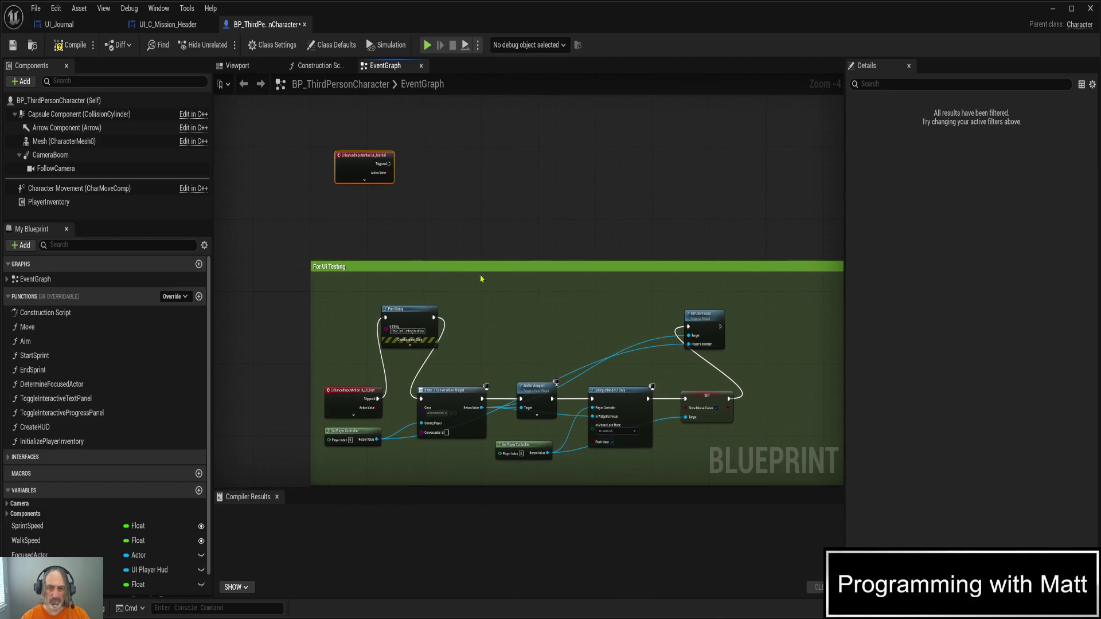
scroll(496, 273, "down", 3)
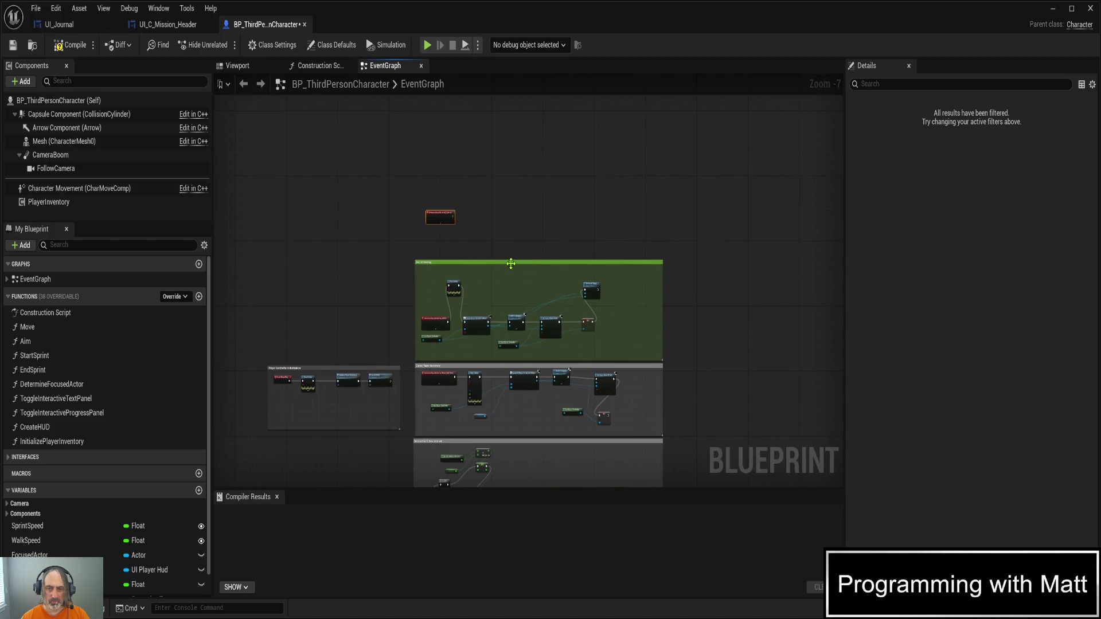
mouse_move(510, 264)
left_mouse_down()
mouse_move(515, 101)
mouse_move(513, 119)
left_mouse_up()
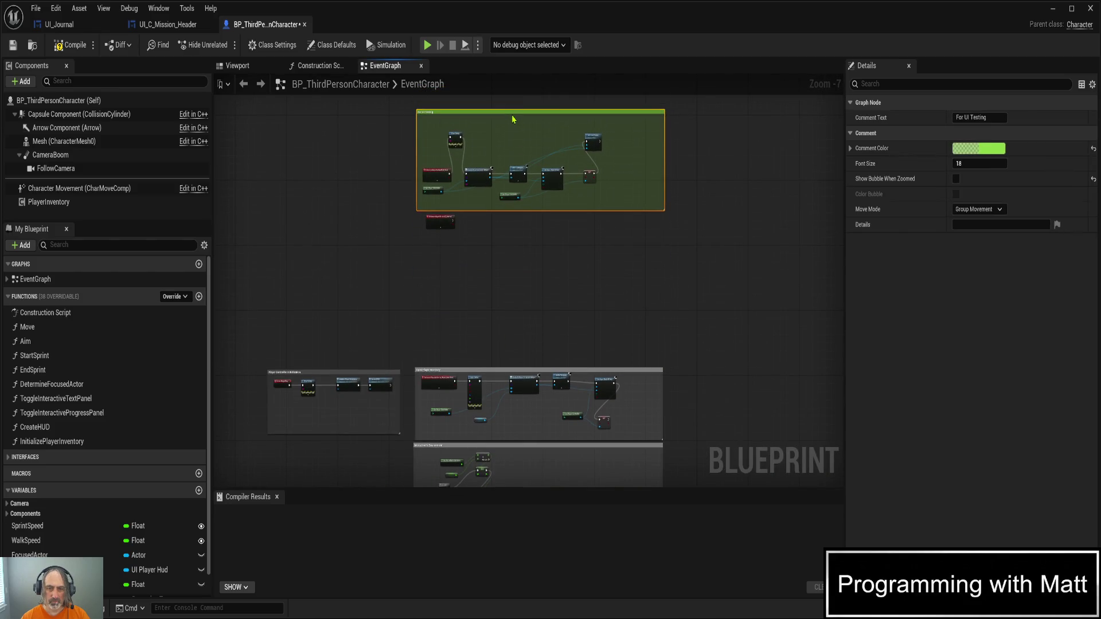
- Move the IA_Journal event node down into open space and frame it
left_click_drag(440, 223, 432, 323)
scroll(465, 312, "up", 3)
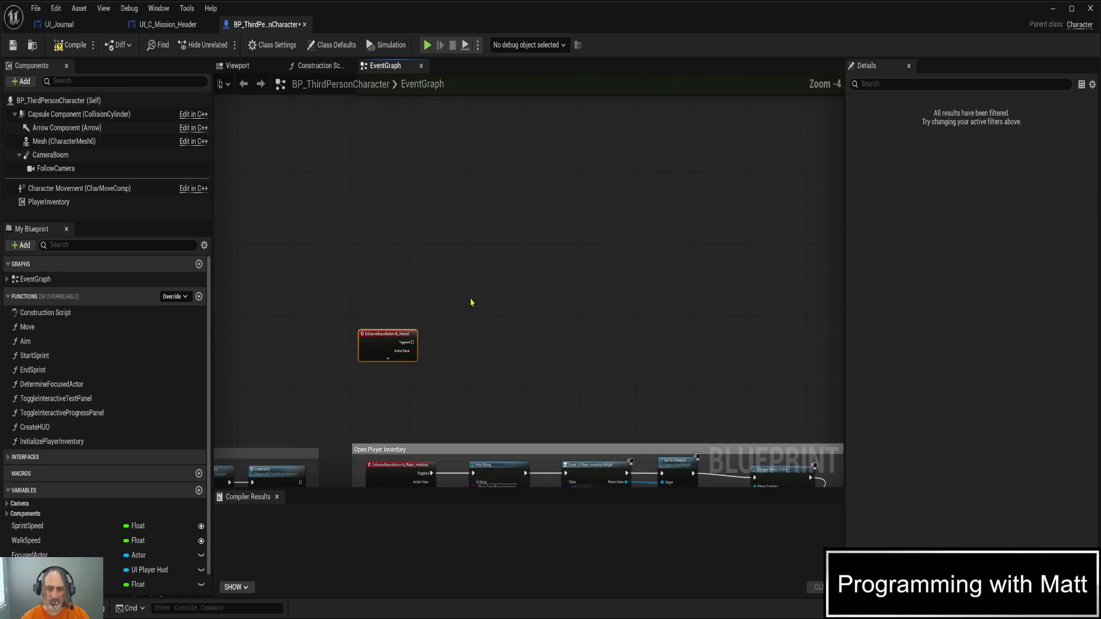
mouse_move(487, 242)
left_mouse_down()
mouse_move(472, 292)
mouse_move(449, 204)
left_mouse_up()
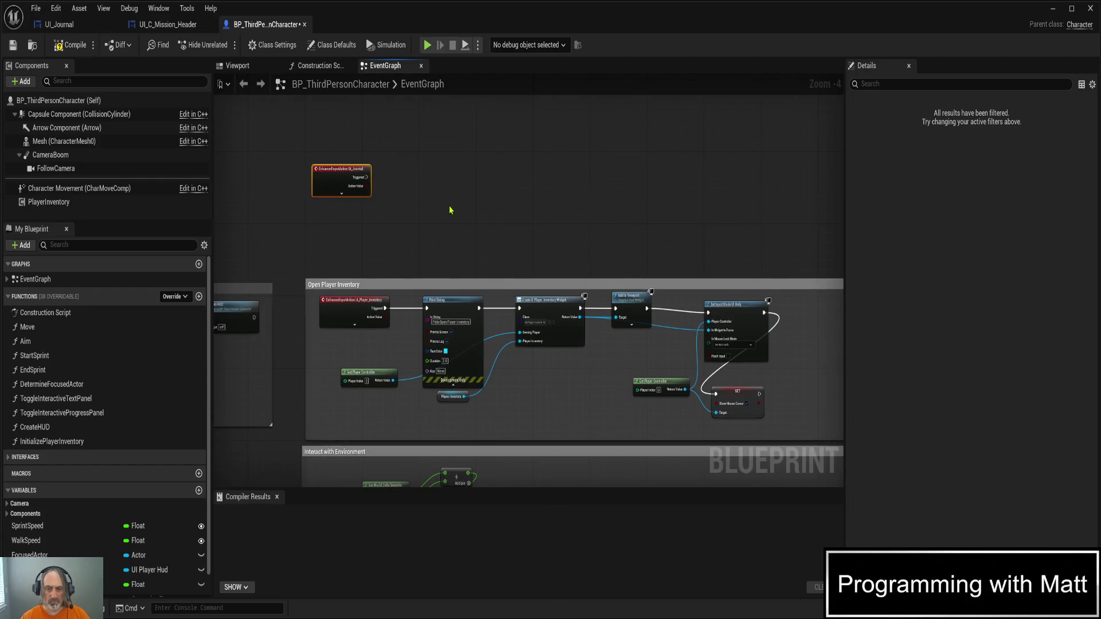
- Turn off Print to Screen on the inventory Print String, collapse its advanced options, and save
scroll(450, 241, "up", 3)
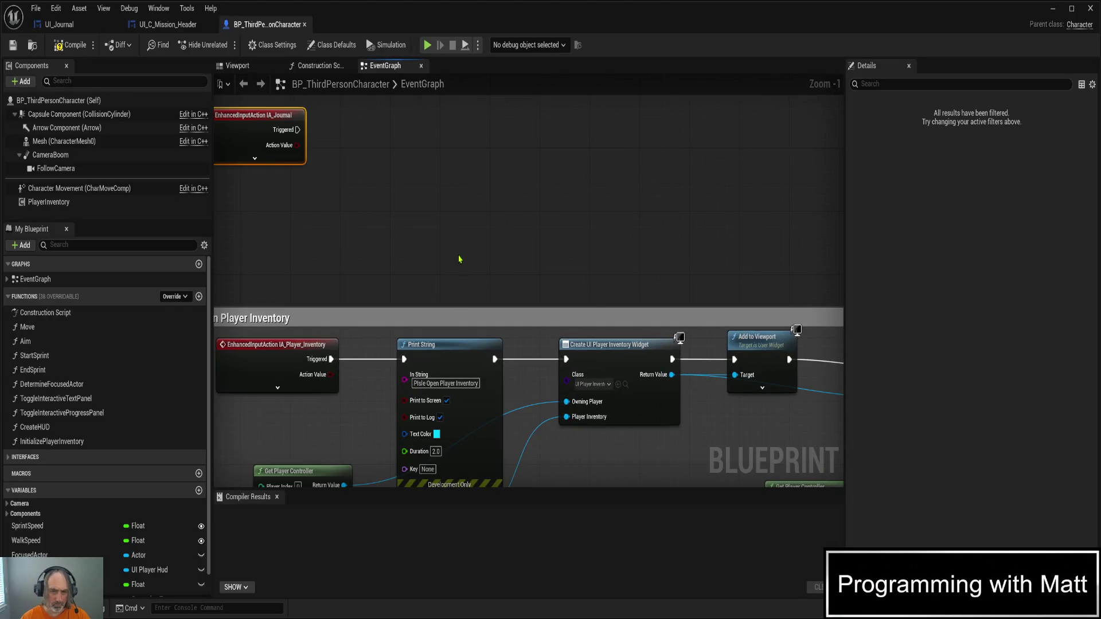
left_click(447, 402)
scroll(456, 405, "down", 1)
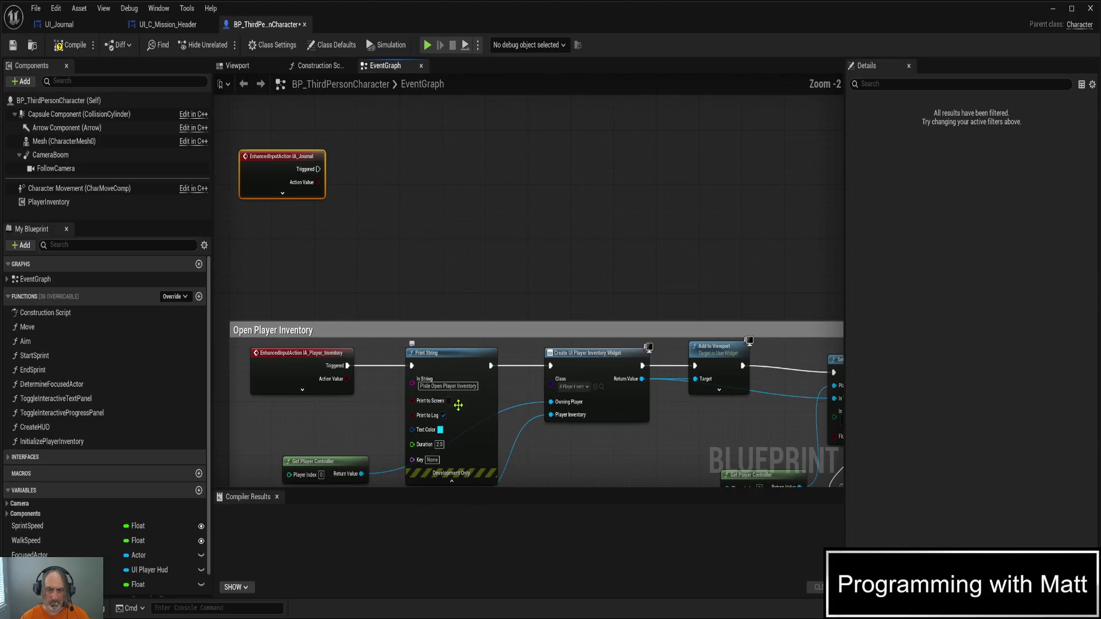
left_click(457, 475)
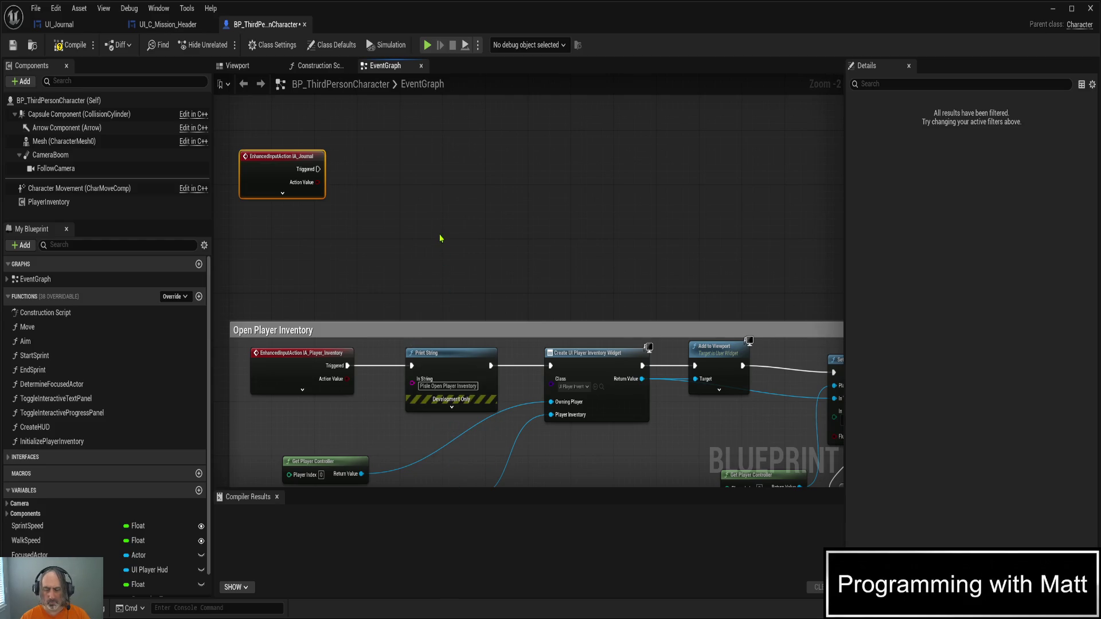
key("ctrl+s")
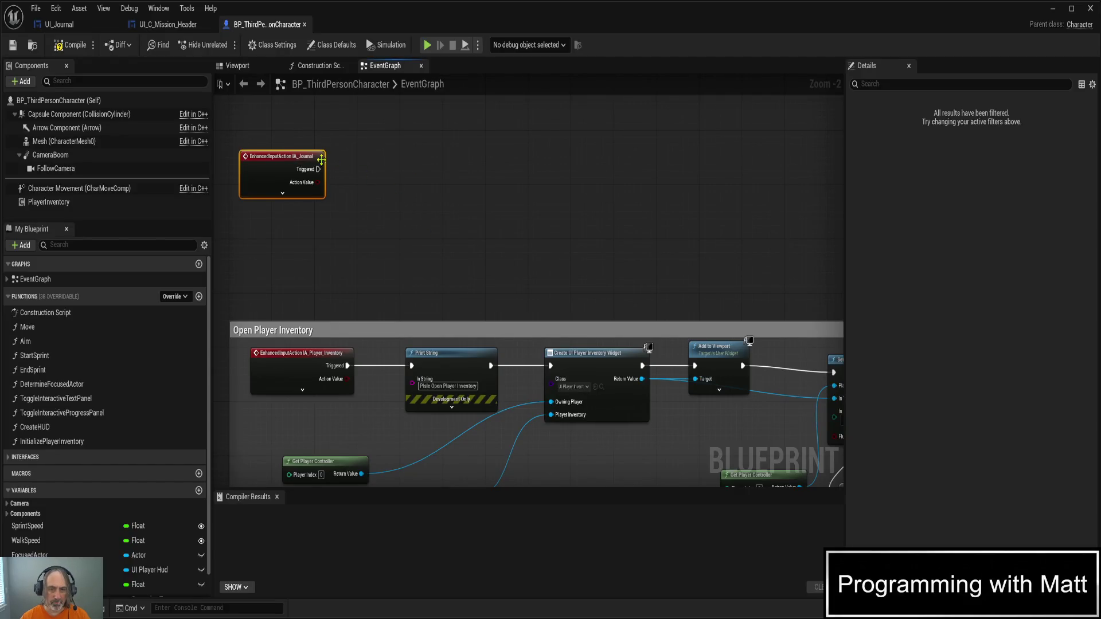
- Add a Print String off IA_Journal's Triggered pin printing 'Pisle Show Journal'
left_click_drag(317, 168, 345, 174)
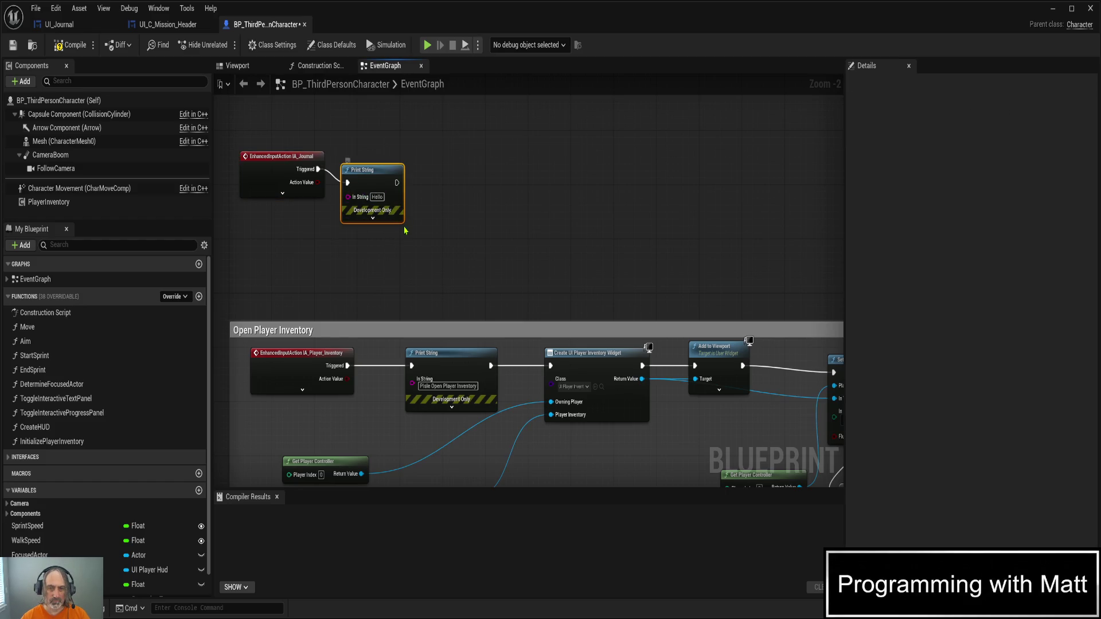
left_click(376, 197)
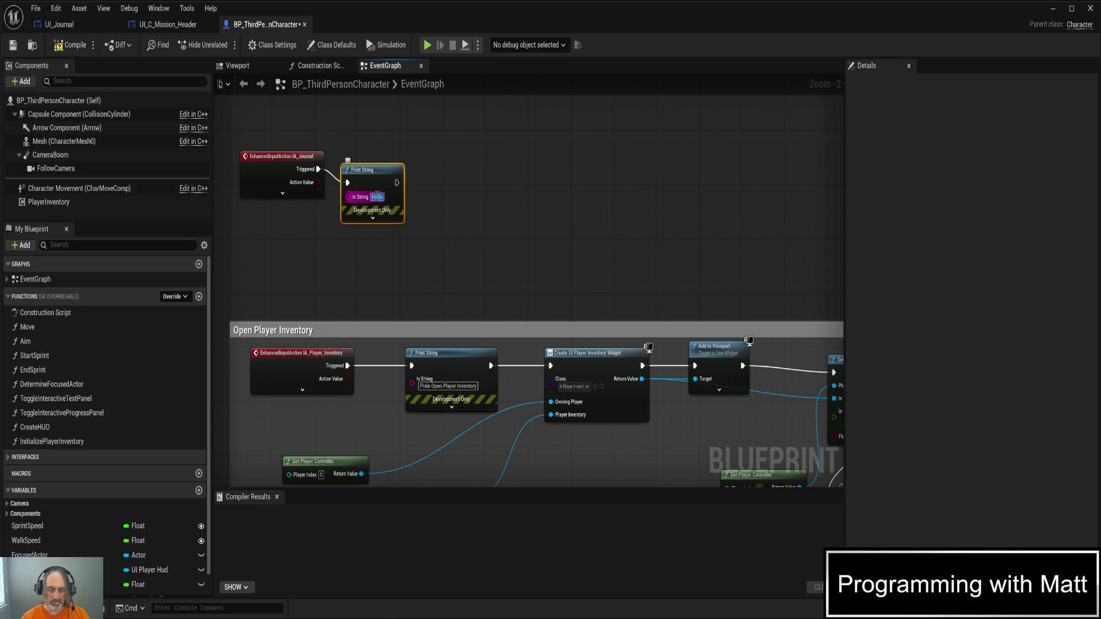
type("Pisle")
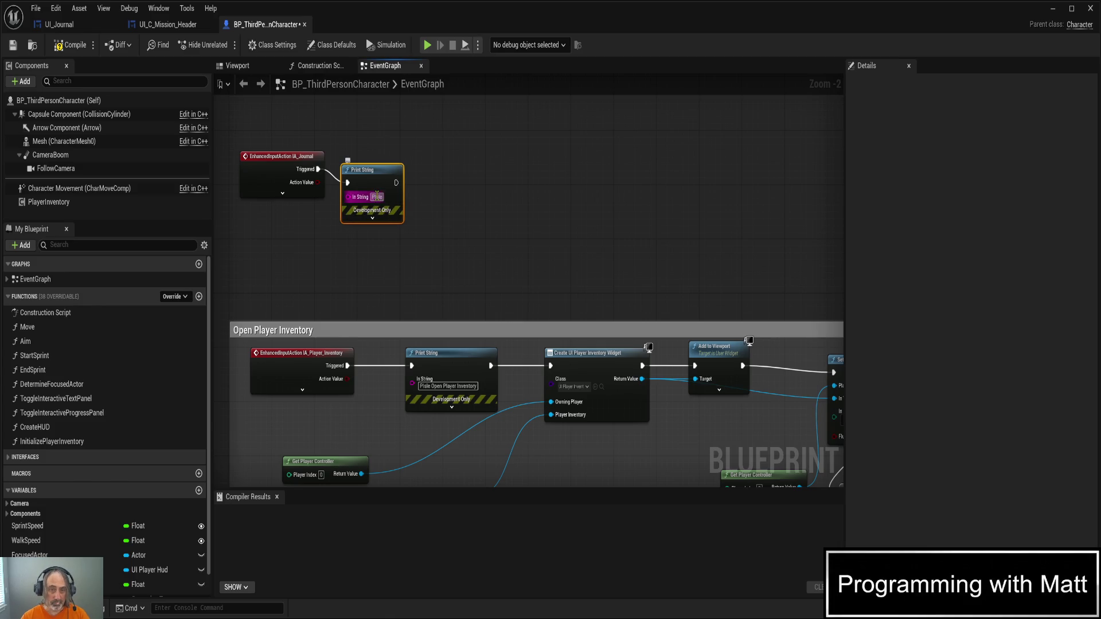
type(" Journal")
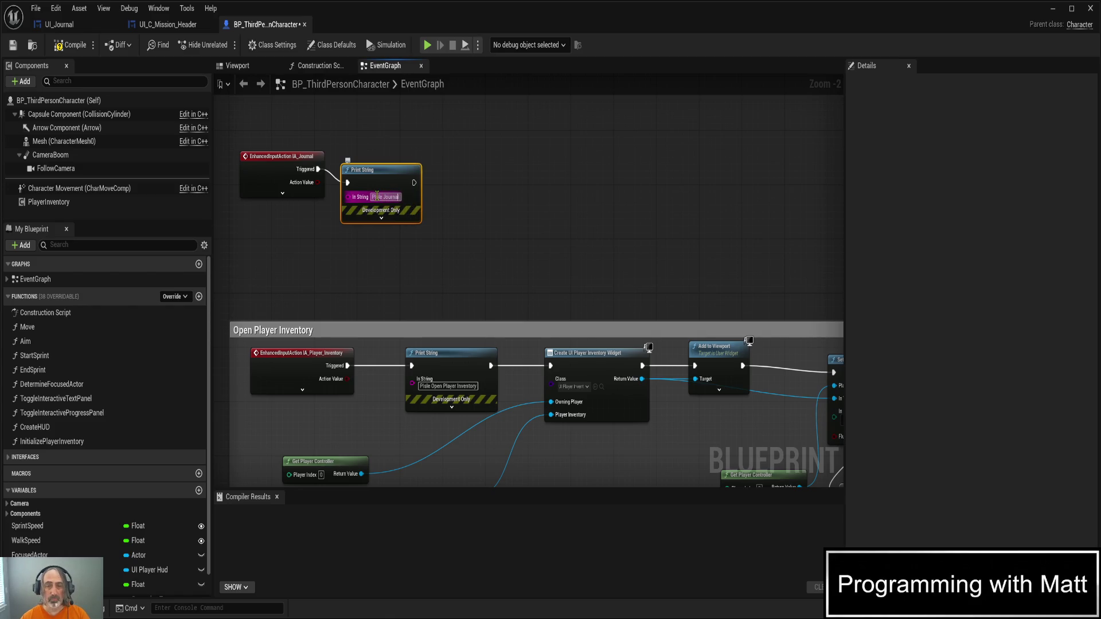
type("Show")
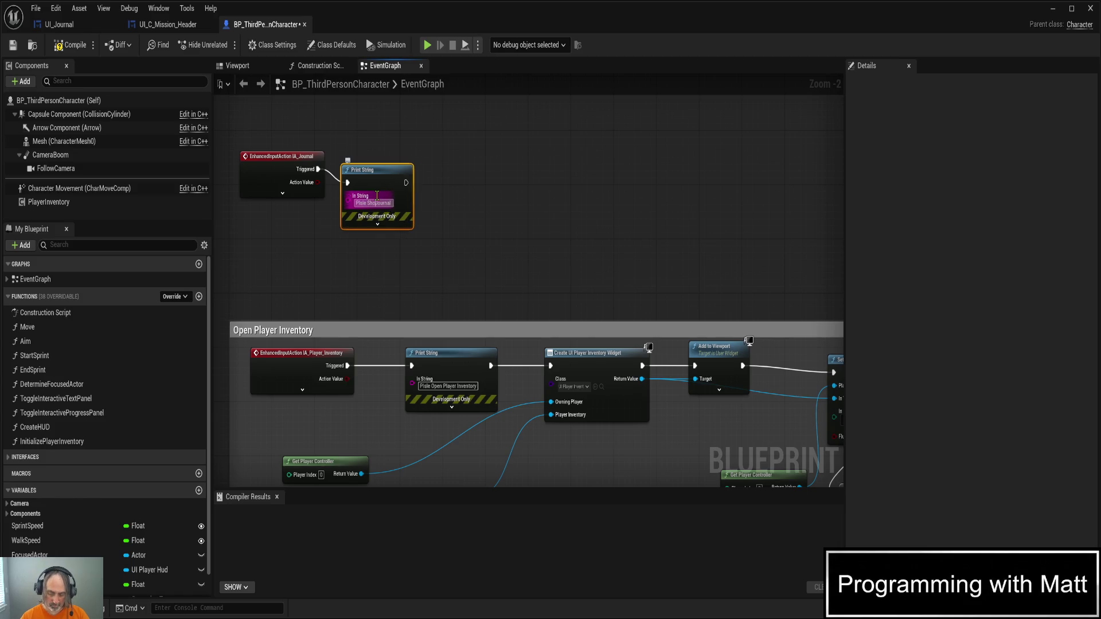
key("Return")
left_click(453, 184)
- Add a Create Widget node with class UI_Journal after the journal Print String
key("ctrl+s")
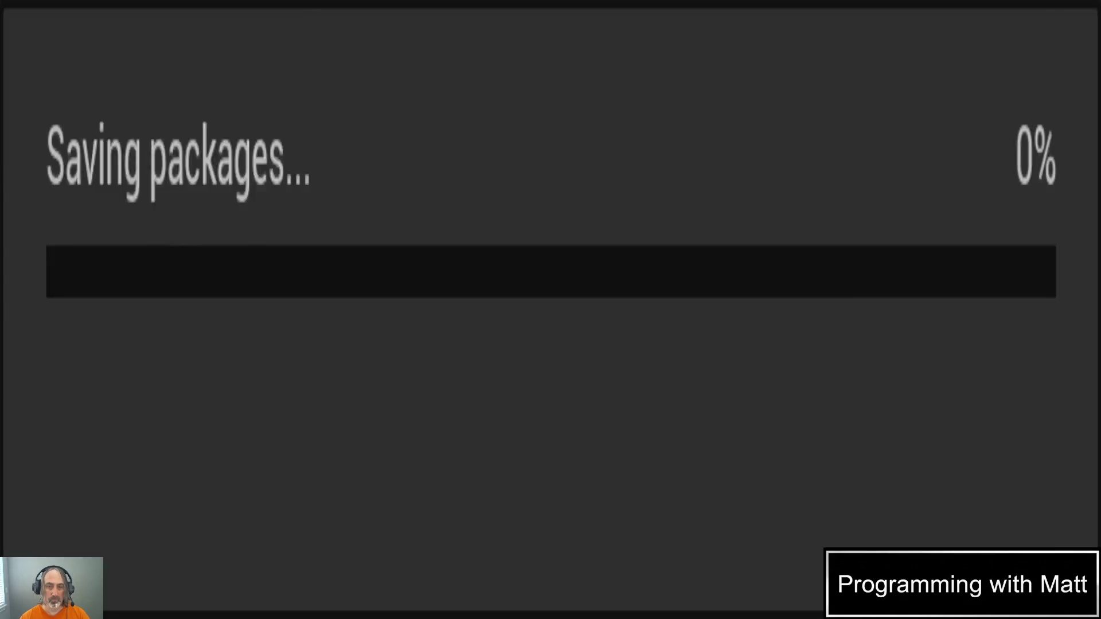
left_click_drag(382, 171, 382, 156)
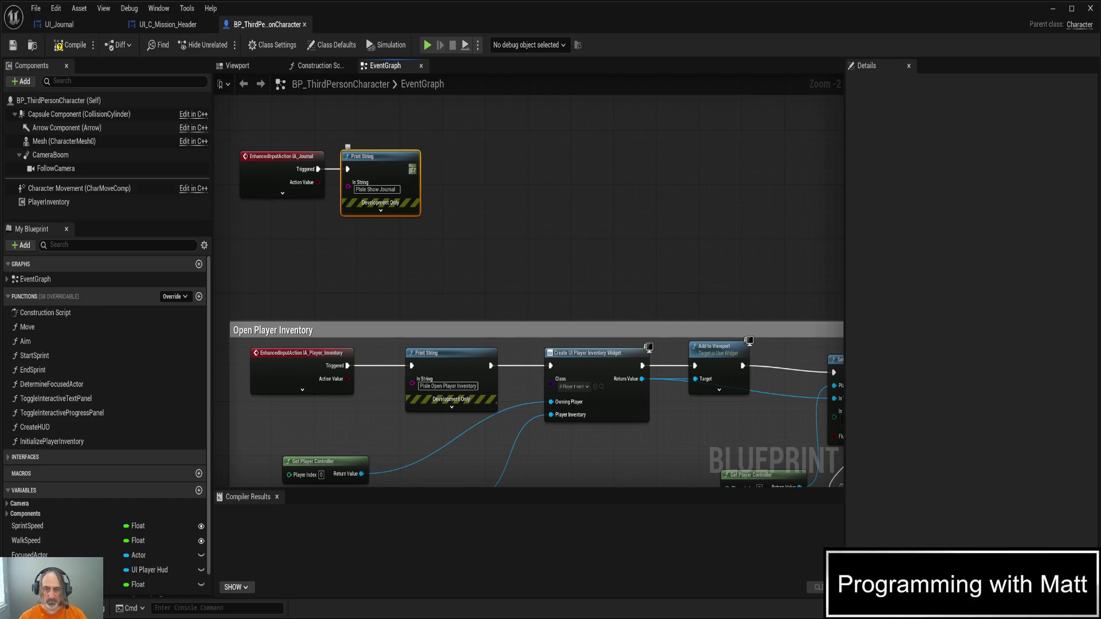
left_click_drag(414, 170, 488, 175)
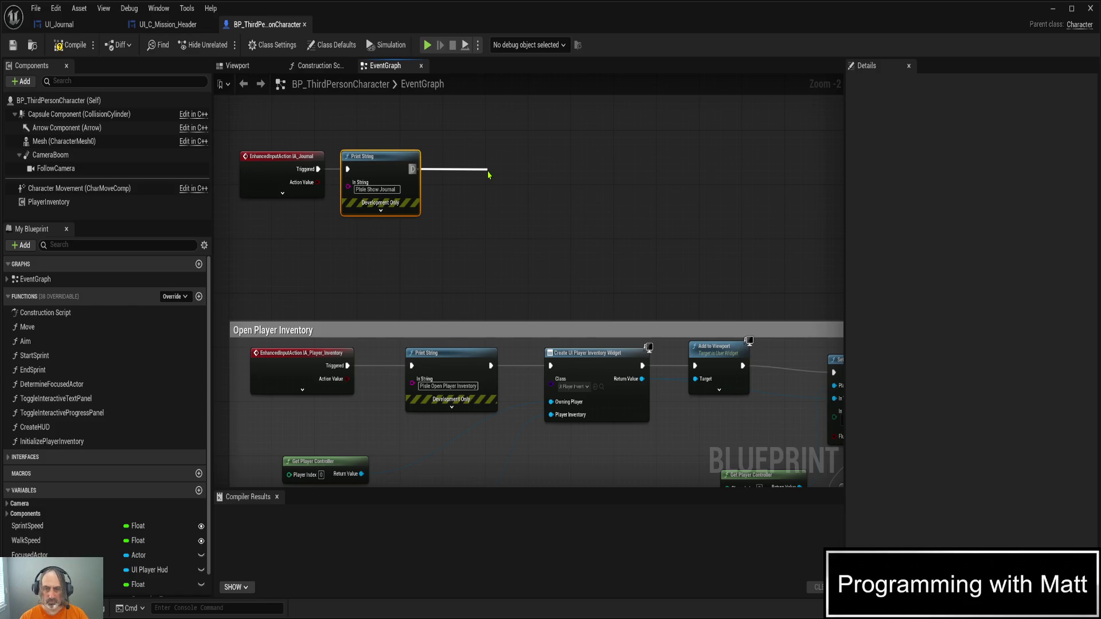
left_click_drag(488, 175, 489, 175)
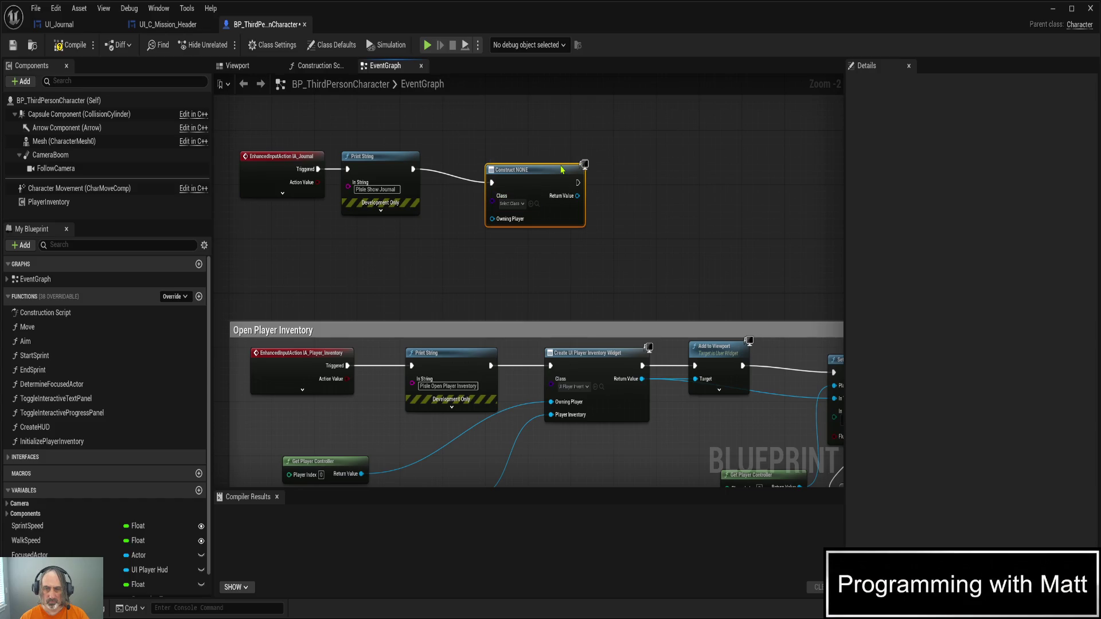
key("Delete")
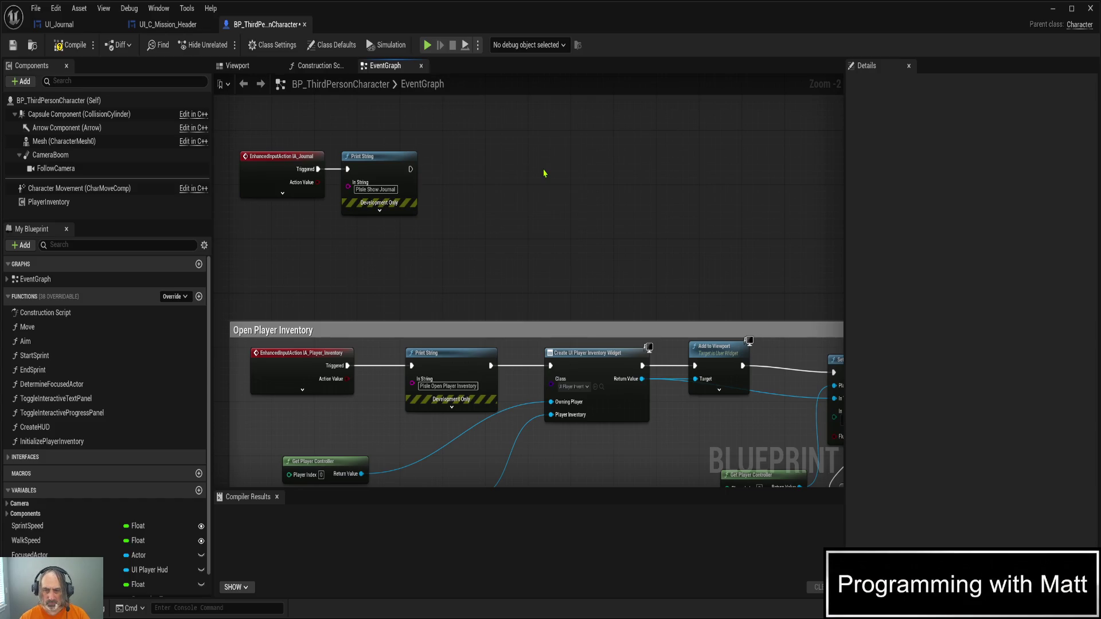
left_click_drag(410, 169, 474, 173)
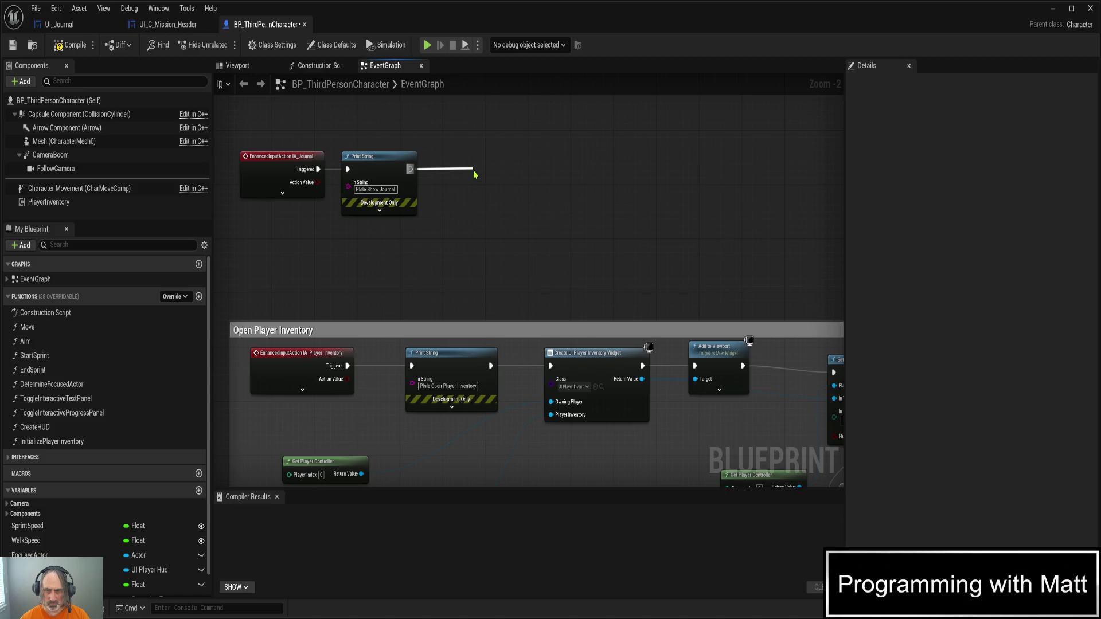
key("ctrl+z")
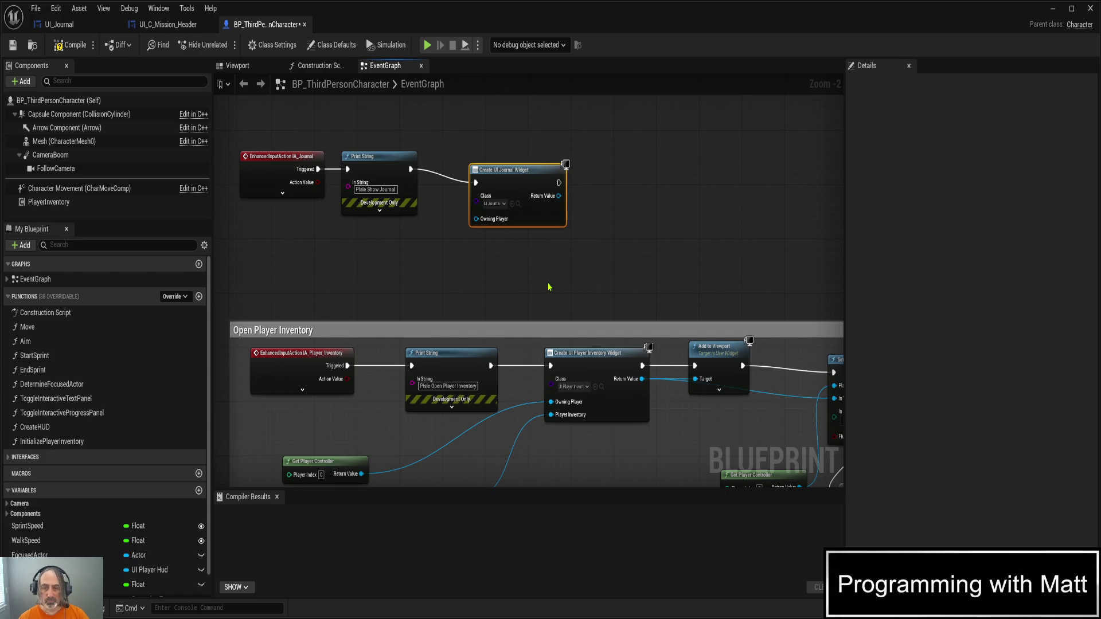
- Paste a Get Player Controller node and wire it into Owning Player, then save
key("ctrl+s")
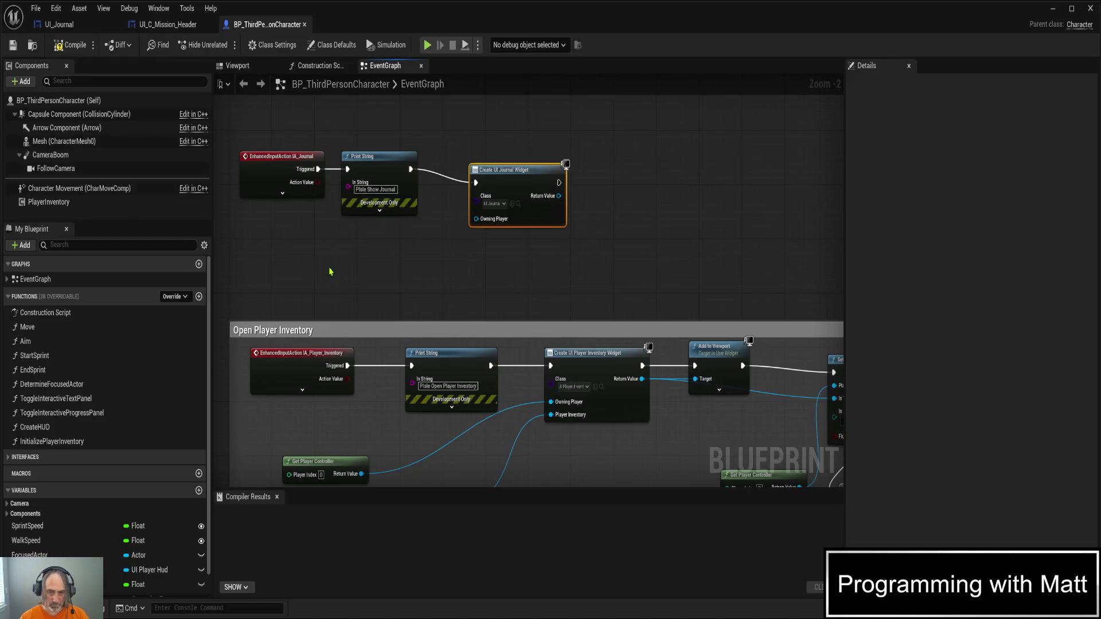
key("ctrl+v")
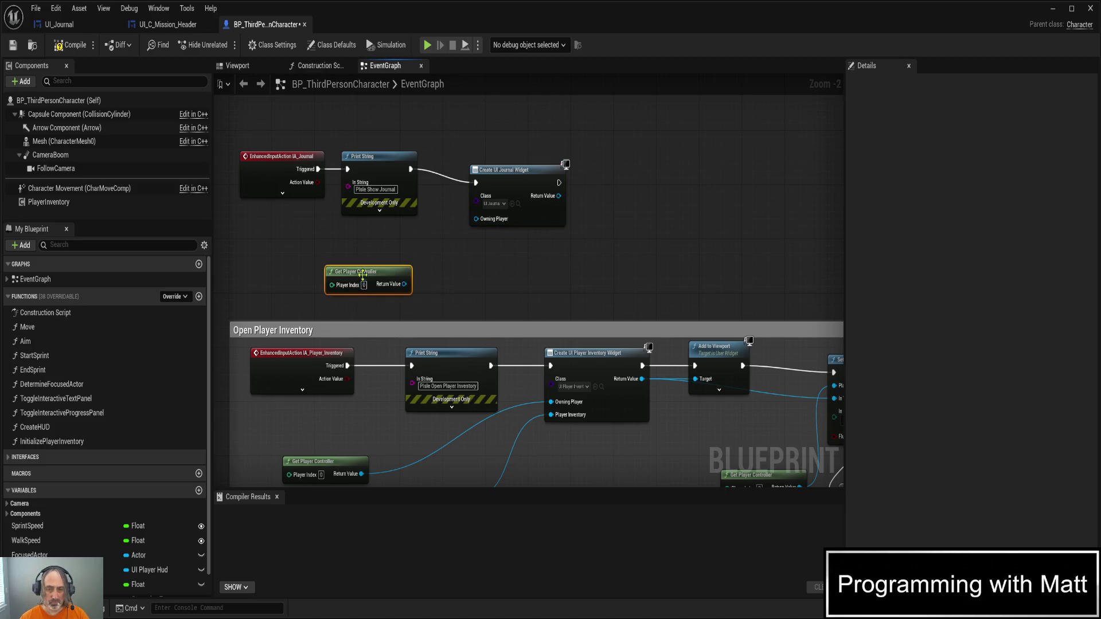
mouse_move(366, 271)
left_mouse_down()
mouse_move(307, 232)
mouse_move(296, 255)
mouse_move(356, 270)
mouse_move(476, 222)
left_mouse_up()
left_click_drag(497, 175, 477, 165)
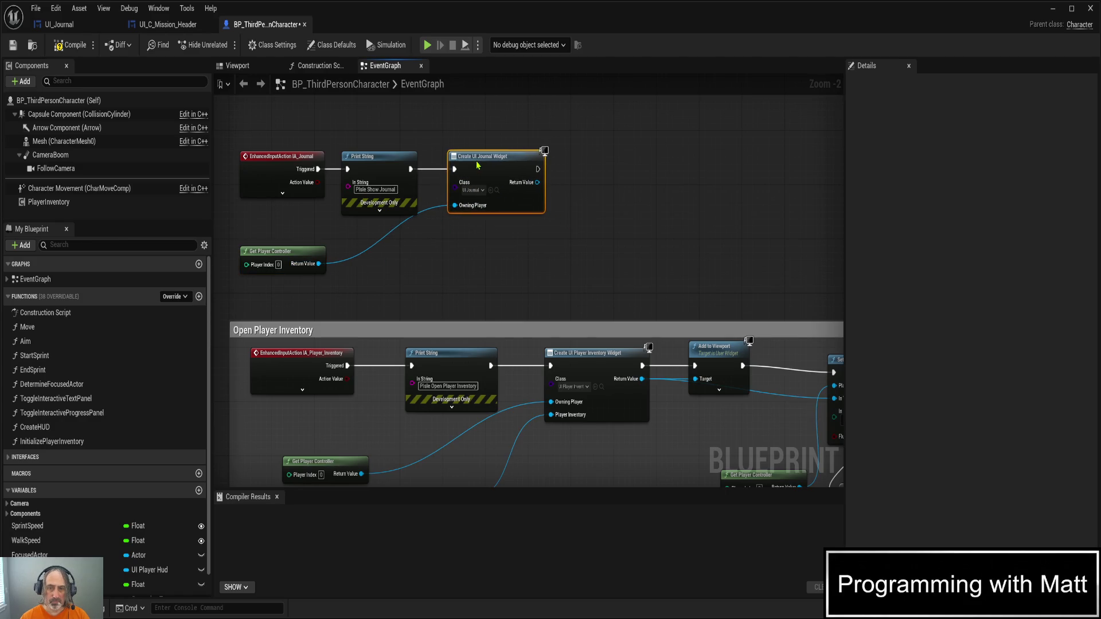
key("ctrl+s")
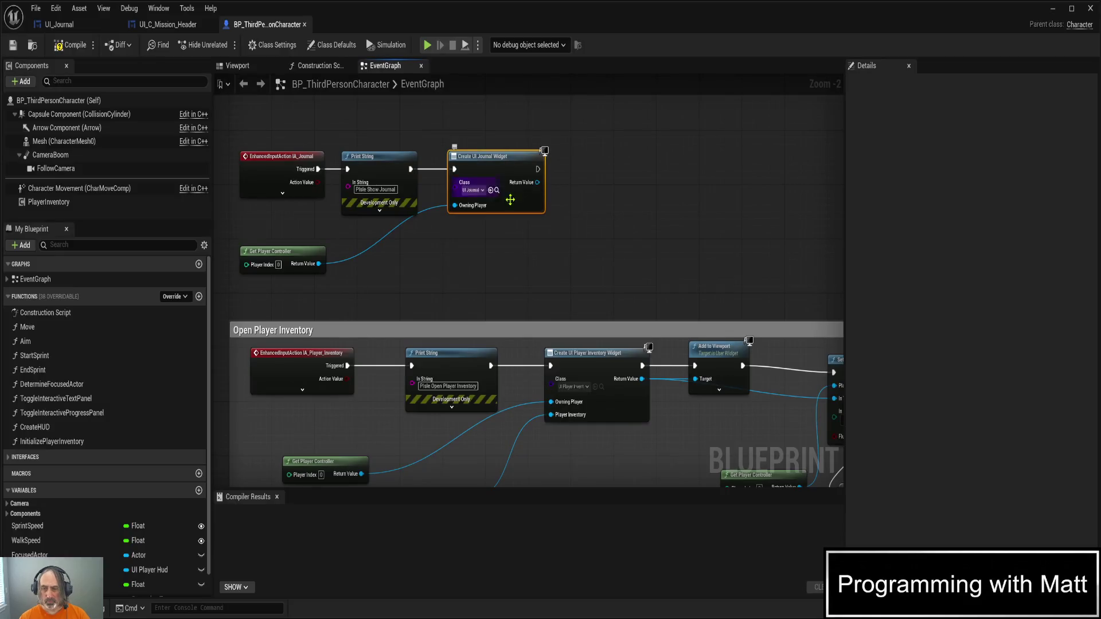
left_click_drag(567, 179, 463, 177)
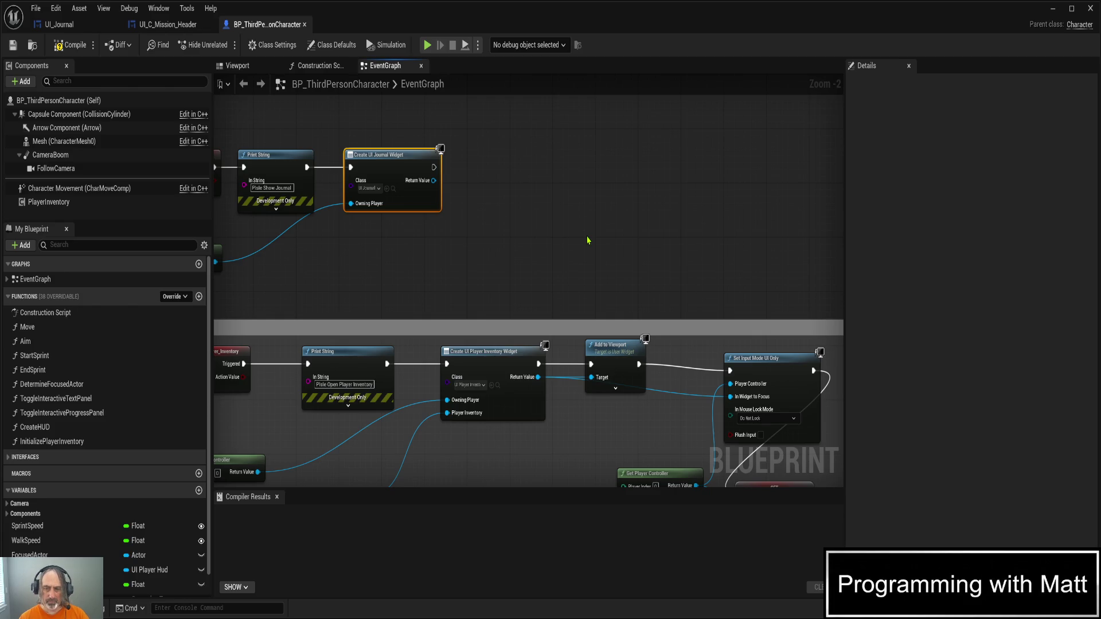
- Paste a copy of Add to Viewport and run it after Create UI Journal Widget
left_click(610, 351)
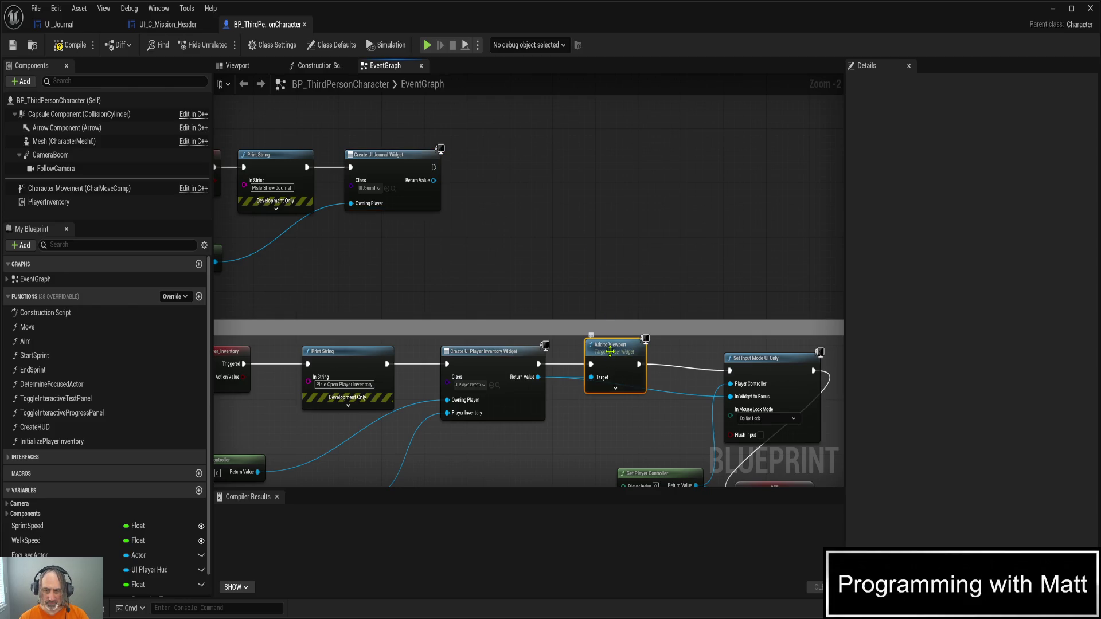
left_click(497, 176)
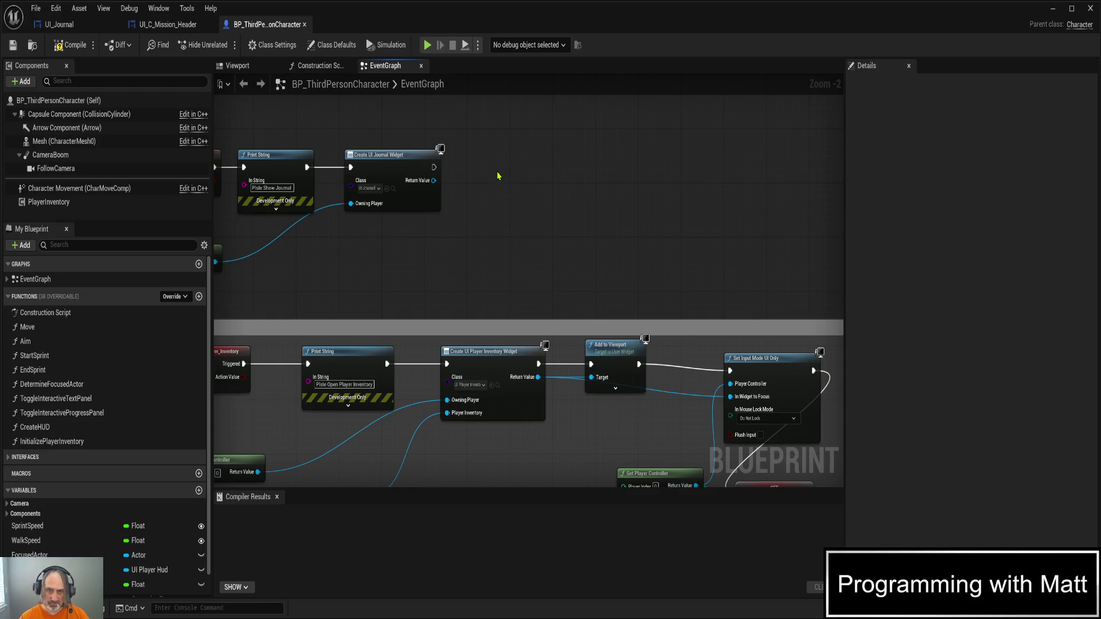
key("ctrl+v")
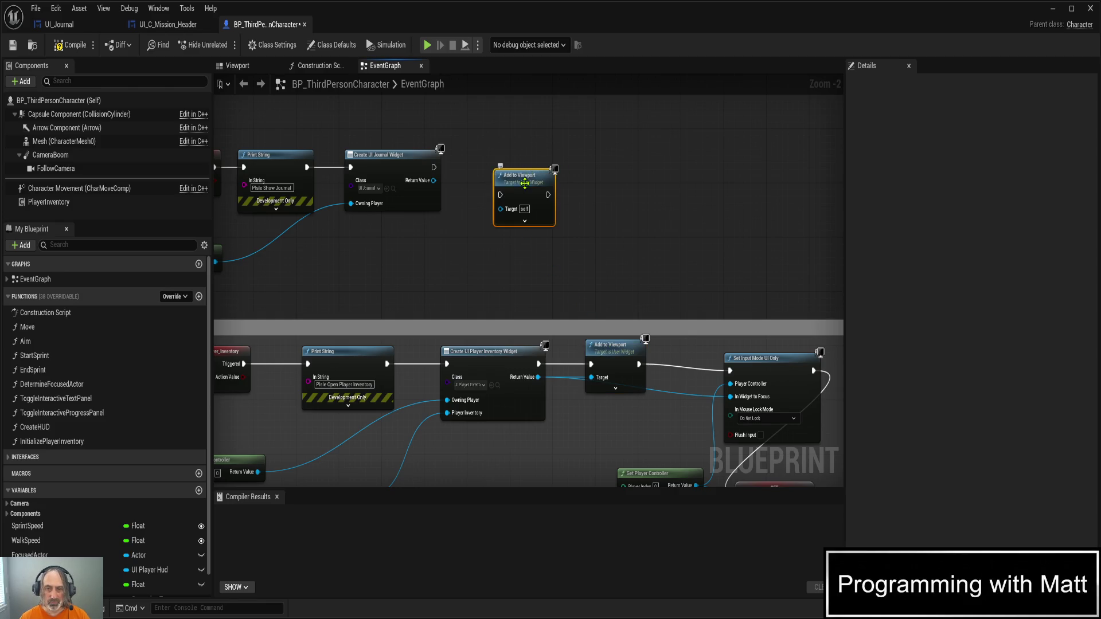
left_click_drag(518, 183, 497, 155)
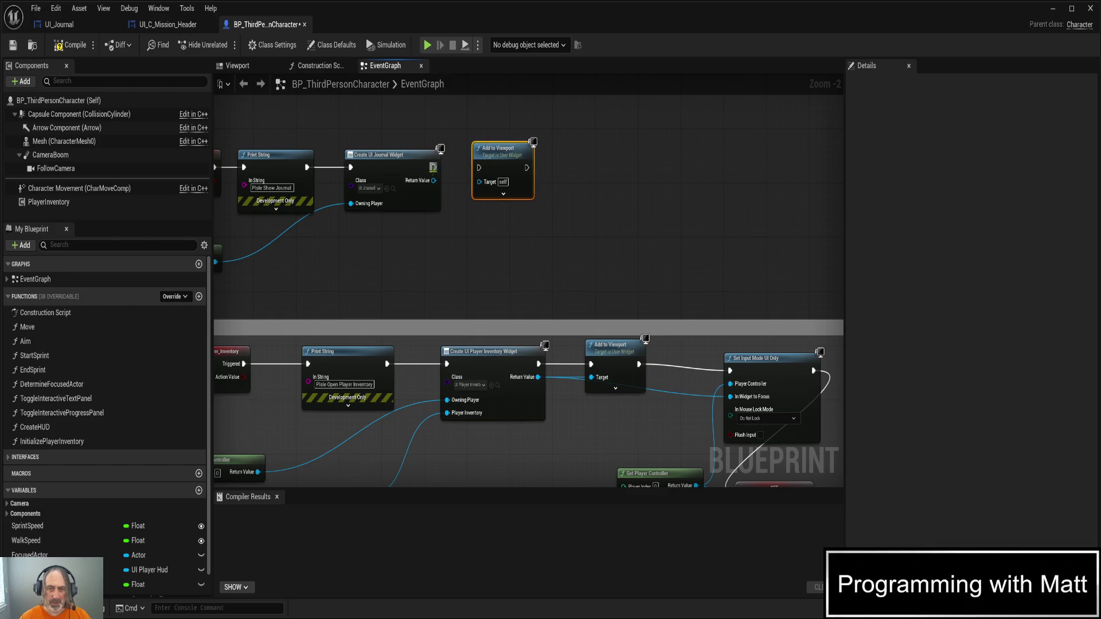
mouse_move(434, 168)
left_mouse_down()
mouse_move(479, 168)
mouse_move(447, 181)
mouse_move(485, 182)
left_mouse_up()
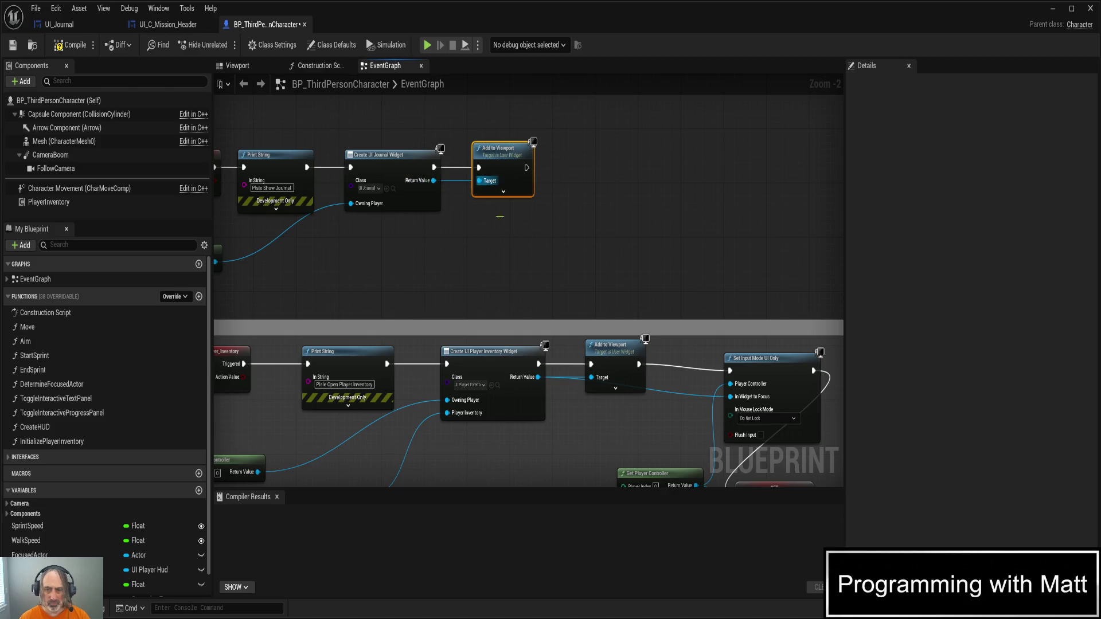
left_click(503, 192)
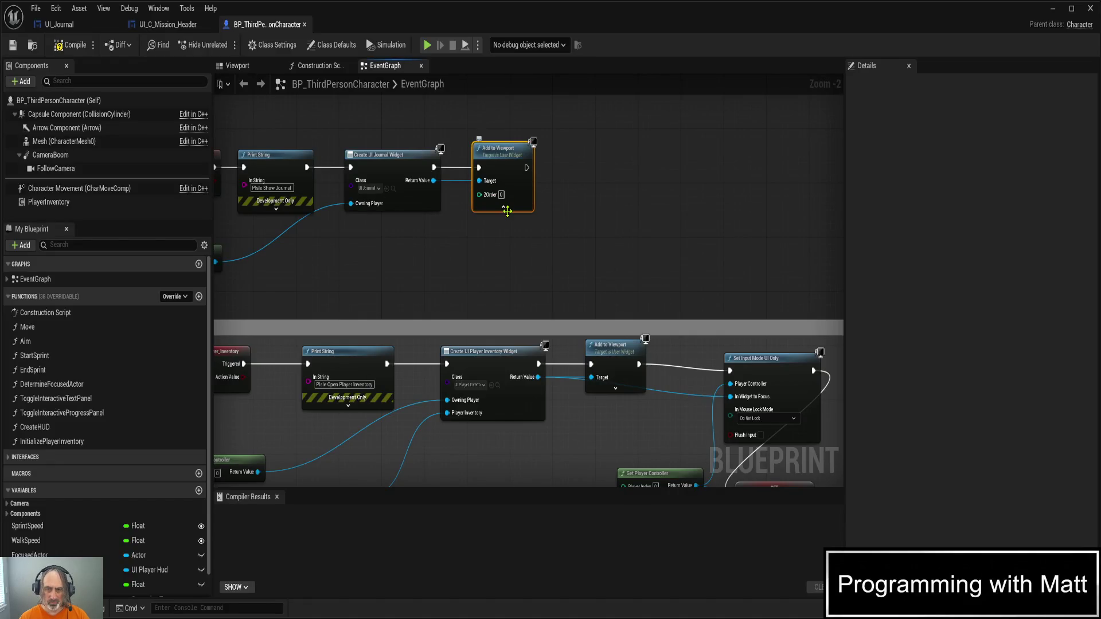
left_click(504, 207)
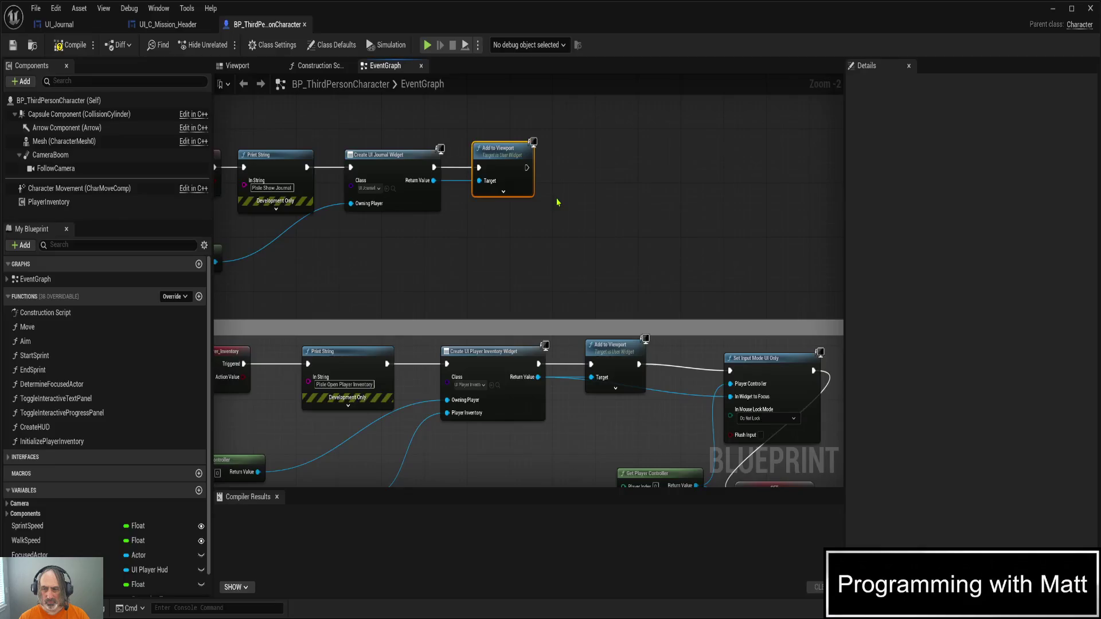
- Add Set Input Mode UI Only after Add to Viewport, focusing the journal widget
scroll(557, 202, "down", 1)
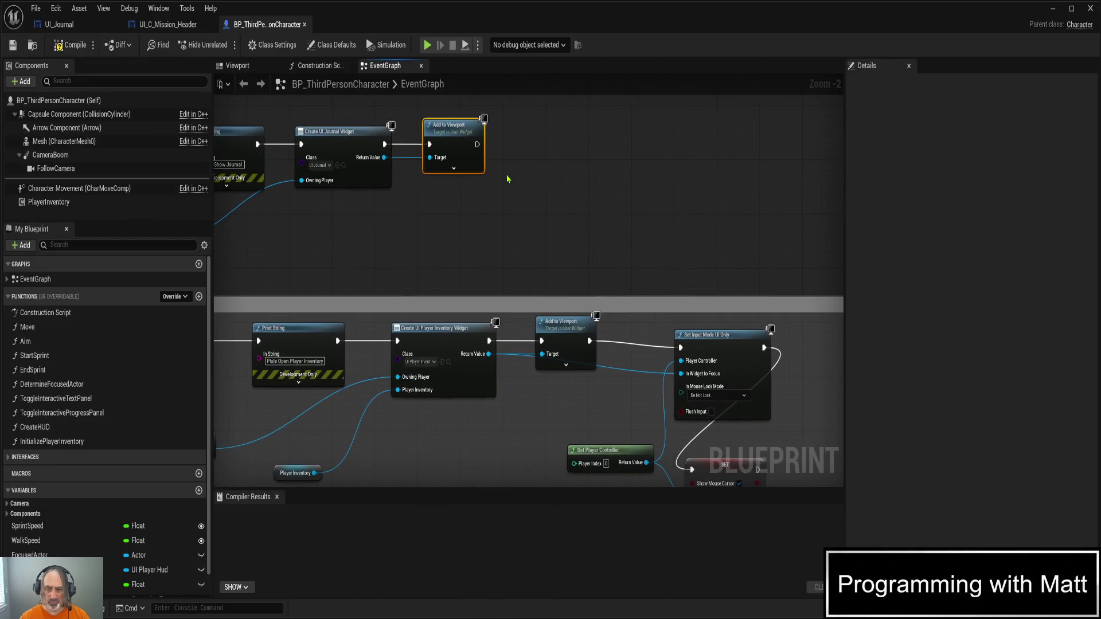
left_click_drag(507, 179, 493, 186)
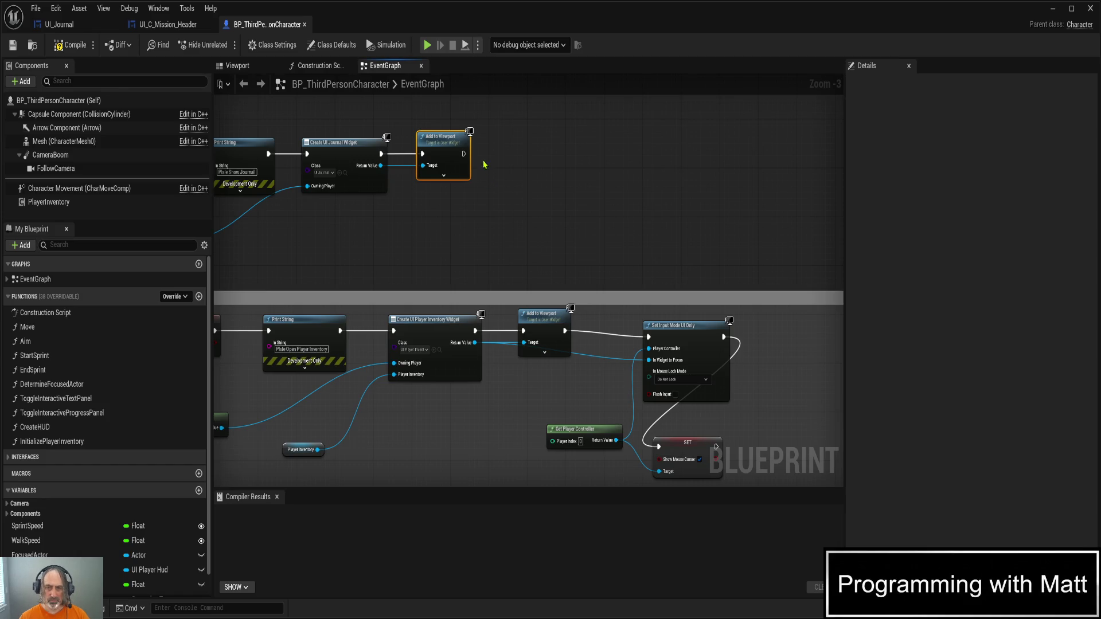
left_click_drag(463, 154, 505, 159)
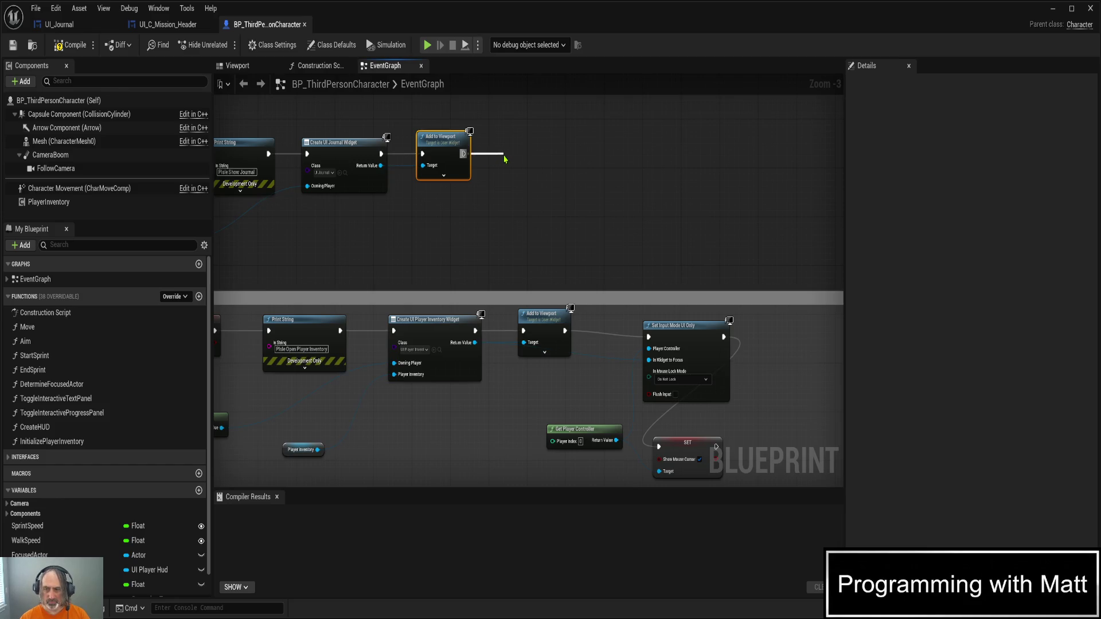
left_click_drag(547, 163, 551, 154)
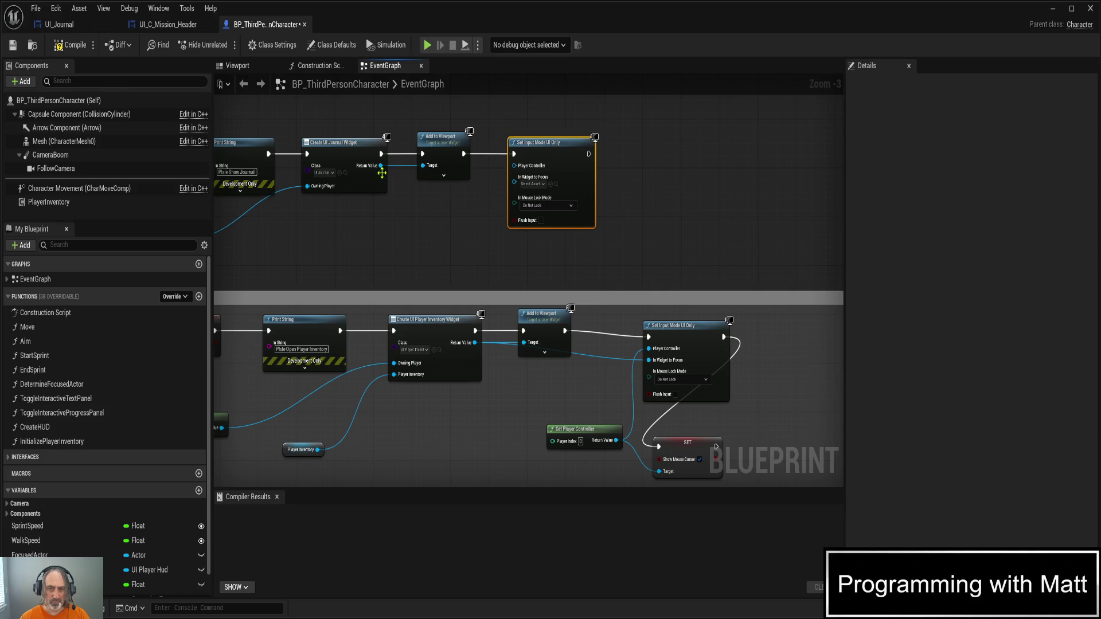
left_click_drag(381, 167, 514, 184)
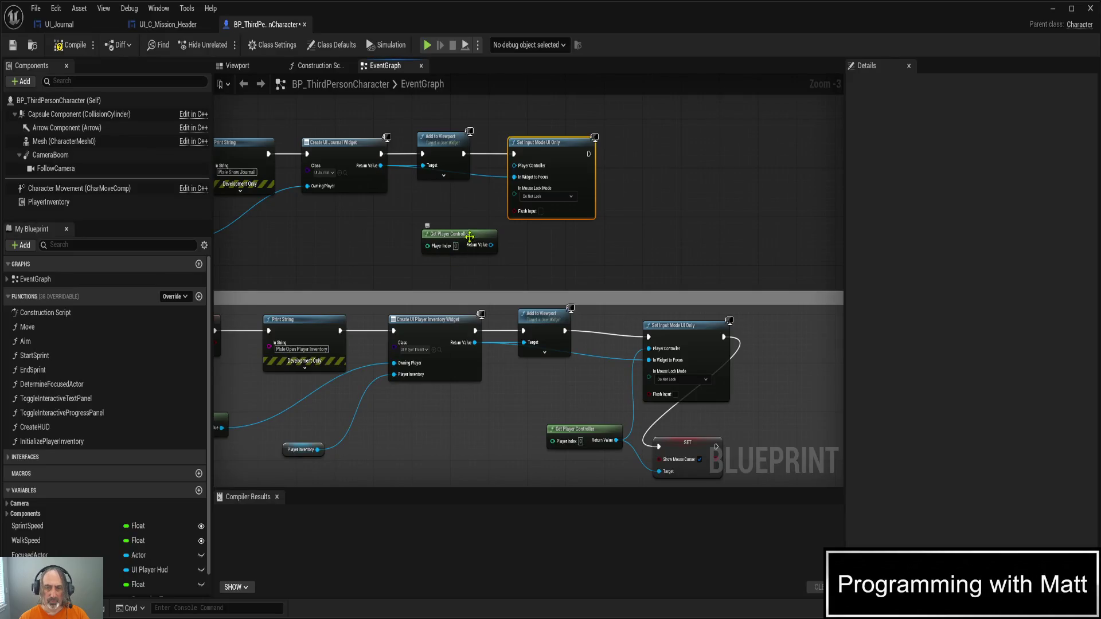
- Wire the player controller into Set Input Mode UI Only and chain a pasted Show Mouse Cursor setter targeting it
left_click(458, 240)
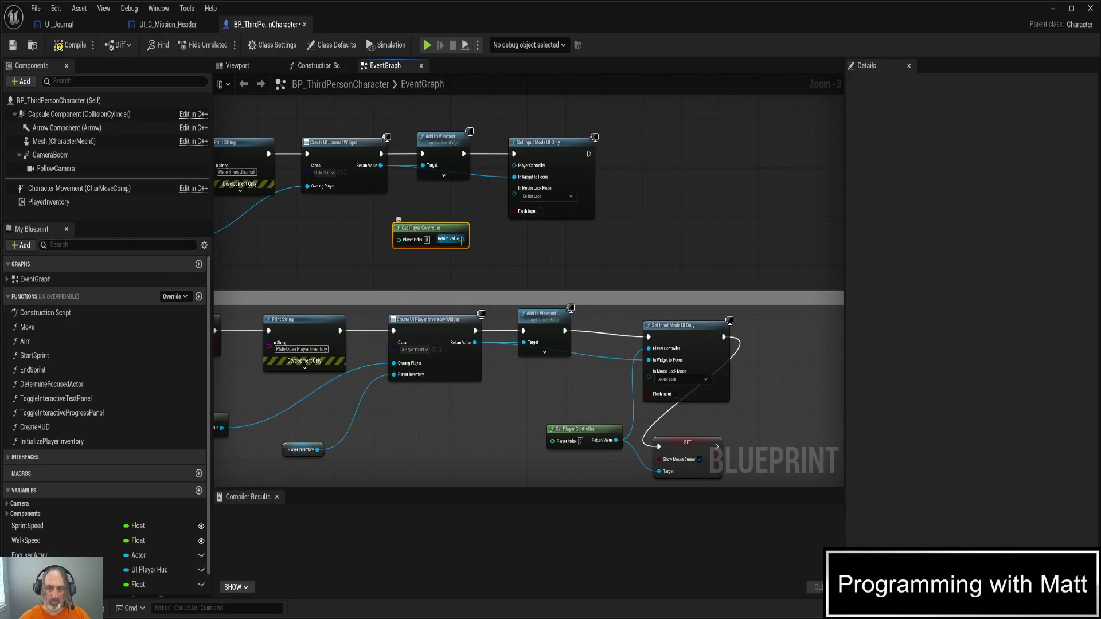
left_click_drag(461, 240, 515, 166)
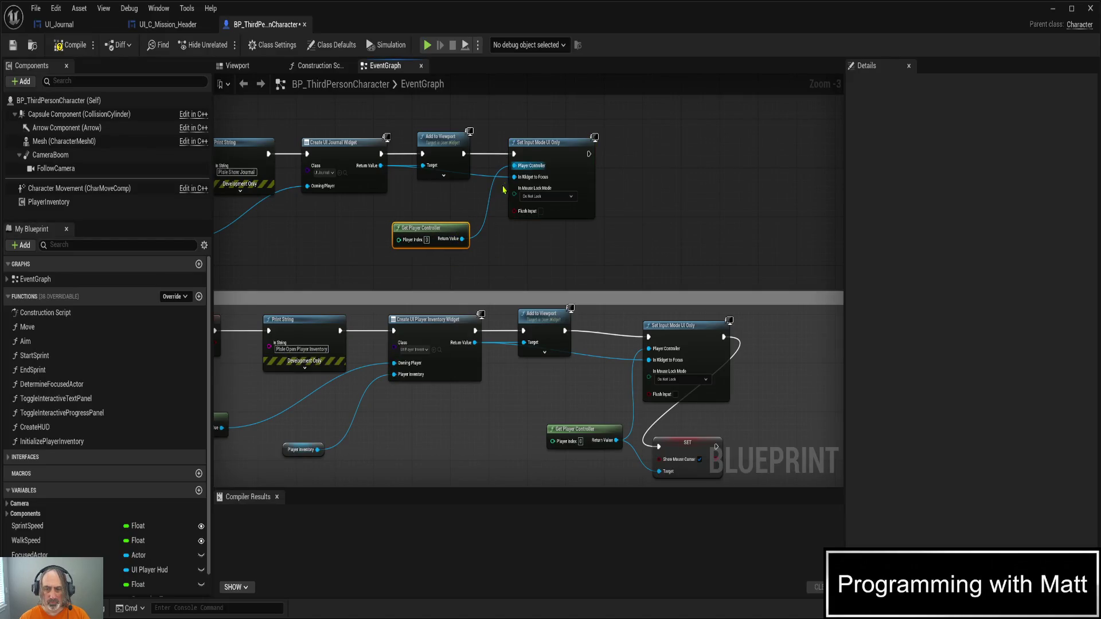
left_click(676, 446)
left_click(537, 251)
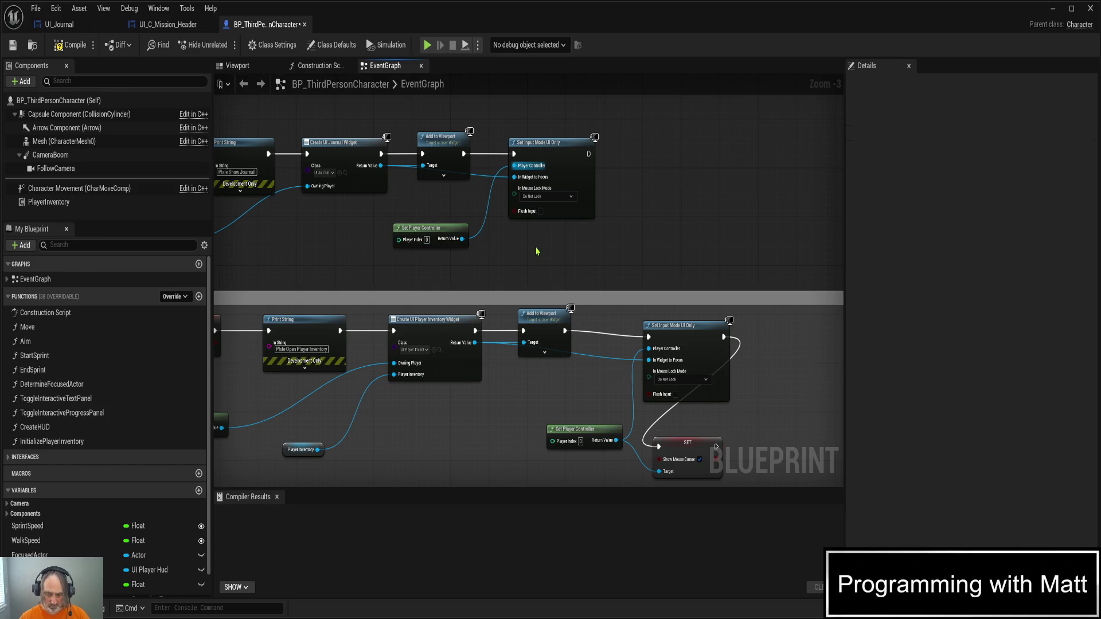
key("ctrl+v")
mouse_move(567, 248)
left_mouse_down()
mouse_move(656, 182)
mouse_move(656, 154)
mouse_move(665, 154)
left_mouse_up()
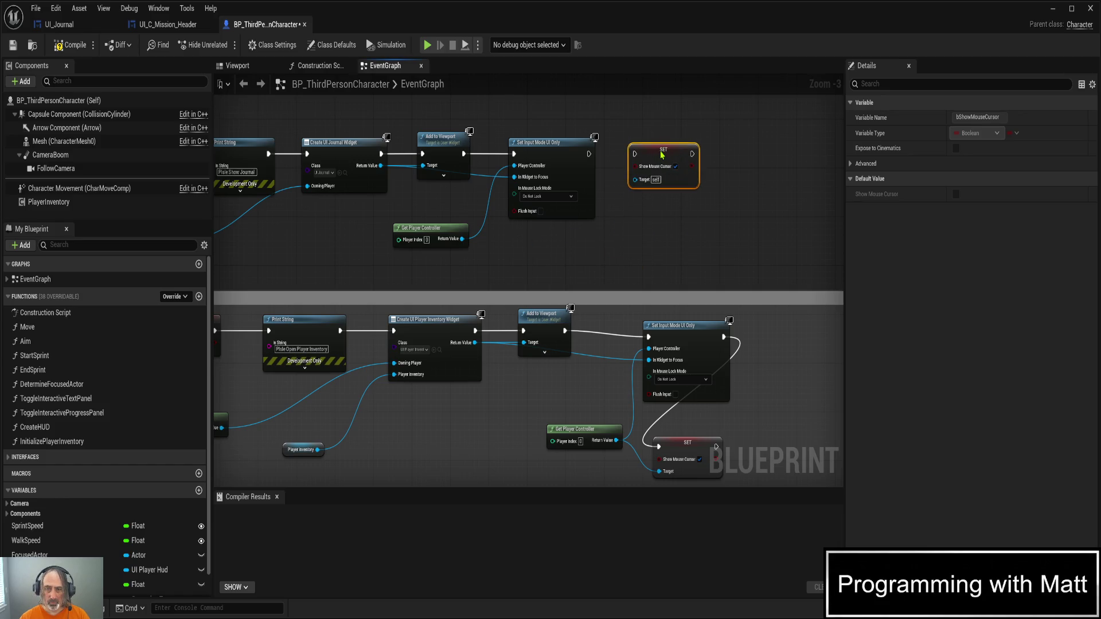
left_click_drag(589, 153, 634, 155)
mouse_move(461, 239)
left_mouse_down()
mouse_move(619, 172)
mouse_move(635, 183)
left_mouse_up()
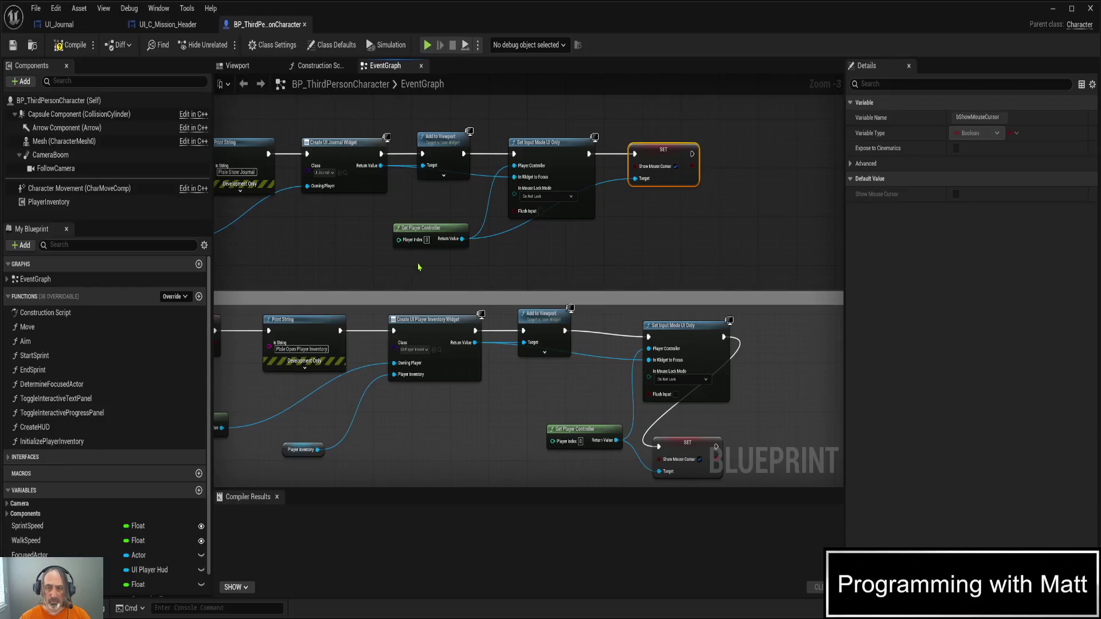
scroll(324, 268, "down", 1)
scroll(324, 267, "down", 4)
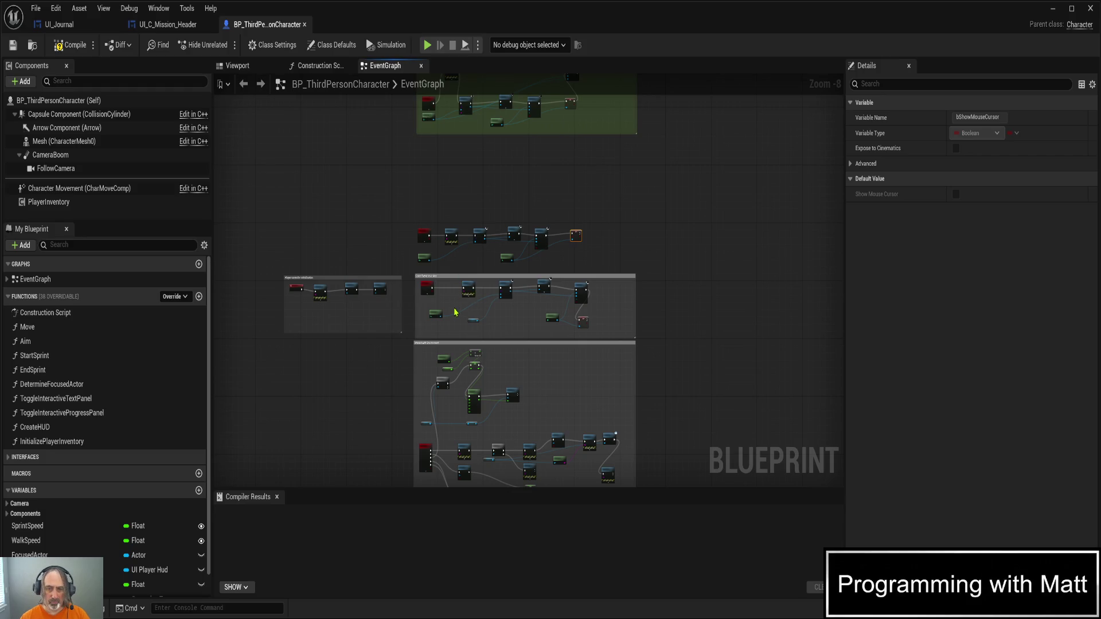
- Wrap the journal chain in a 'Show Journal Screen' comment, resize it to fit, and save
key("c")
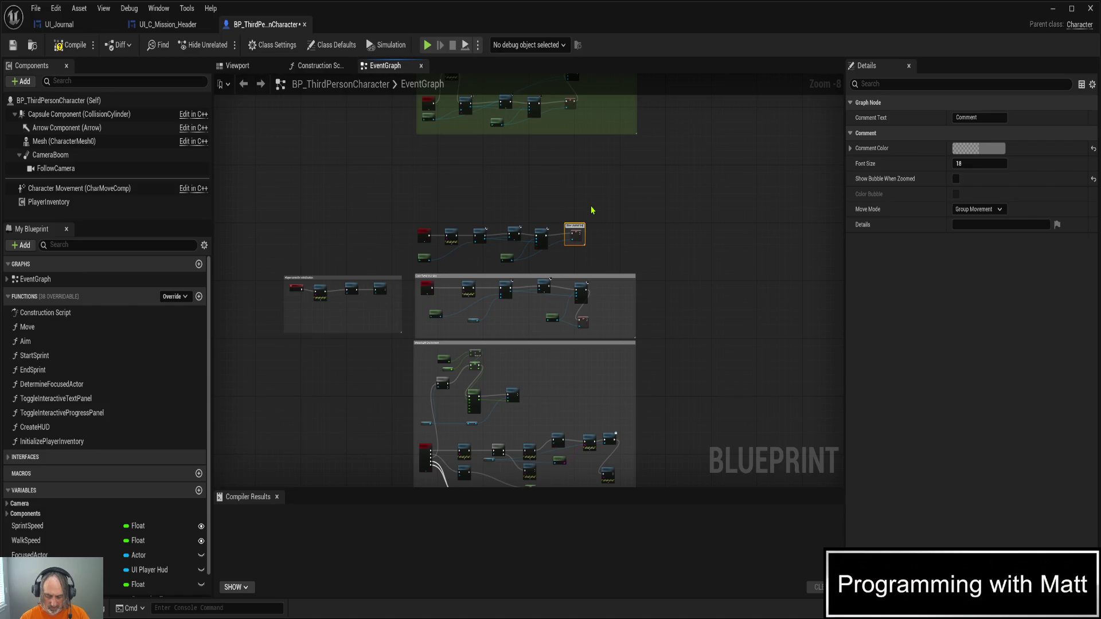
key("Return")
scroll(568, 215, "up", 2)
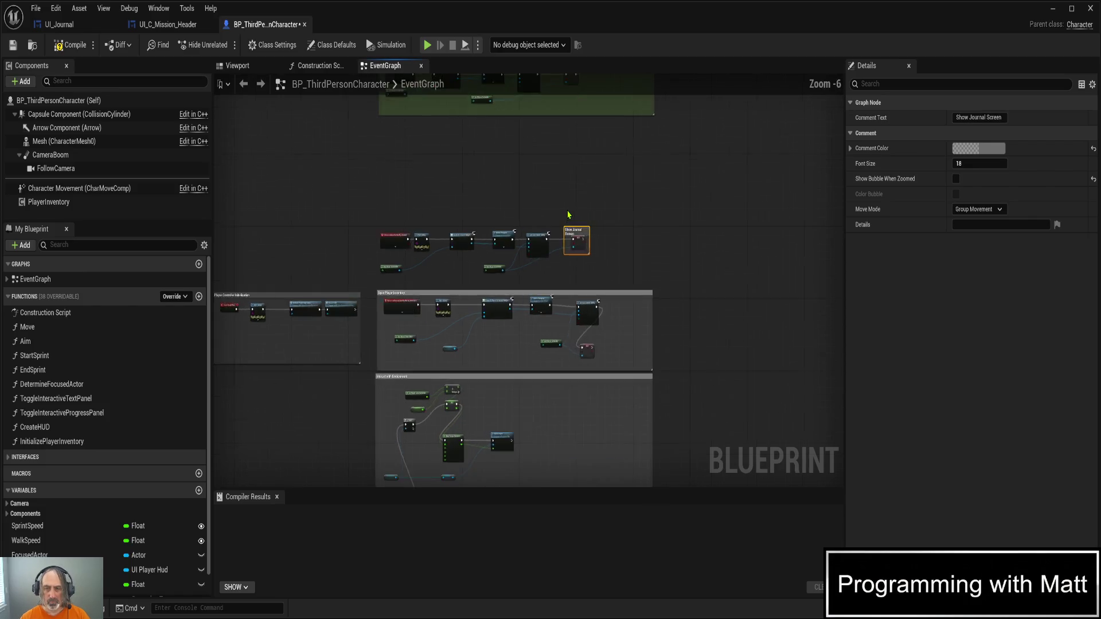
scroll(567, 215, "up", 4)
scroll(608, 333, "down", 3)
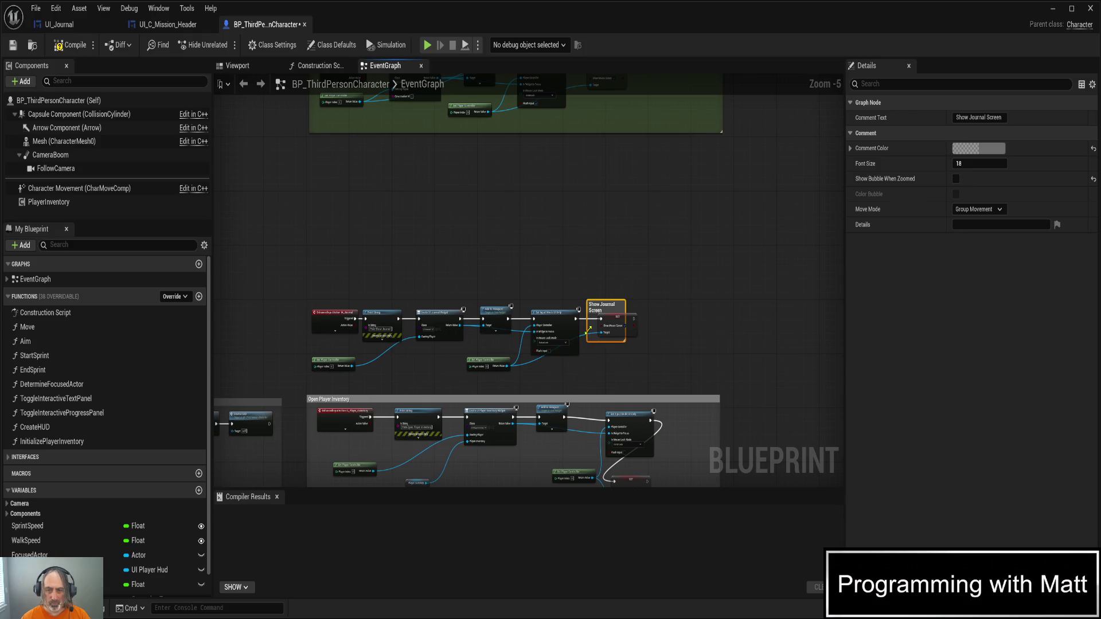
mouse_move(605, 299)
left_mouse_down()
mouse_move(604, 279)
mouse_move(565, 312)
mouse_move(308, 311)
left_mouse_up()
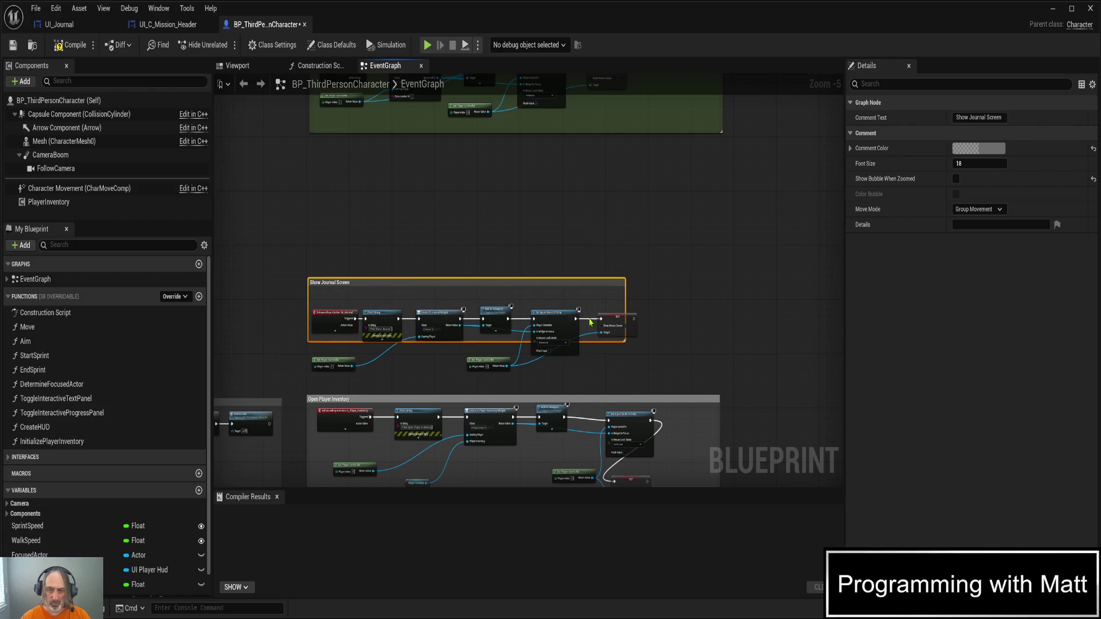
left_click_drag(625, 303, 719, 310)
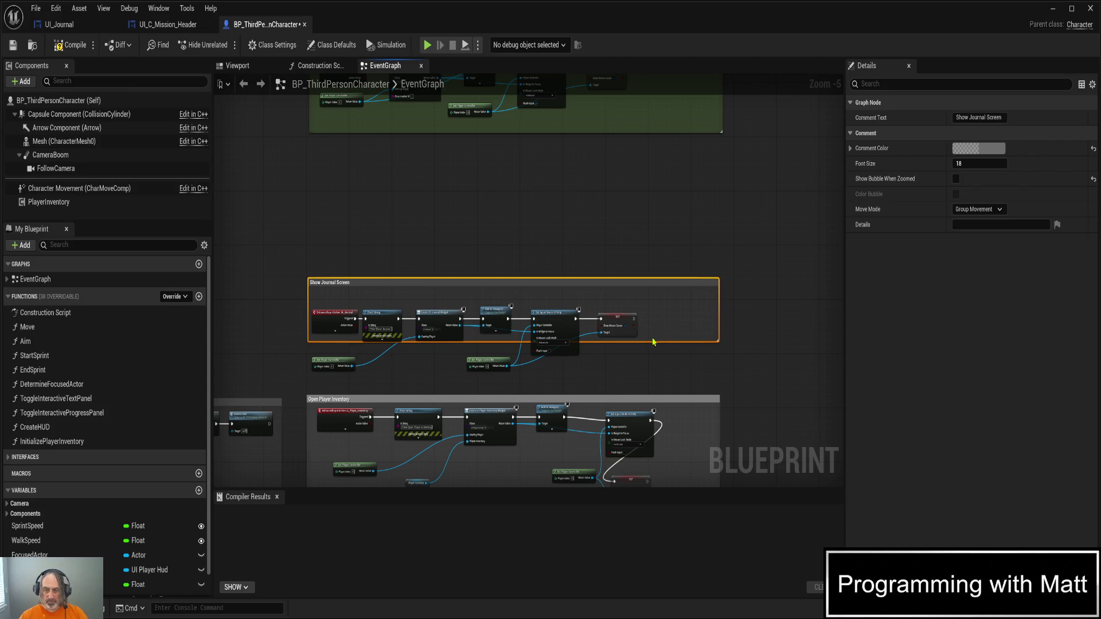
left_click_drag(654, 341, 653, 393)
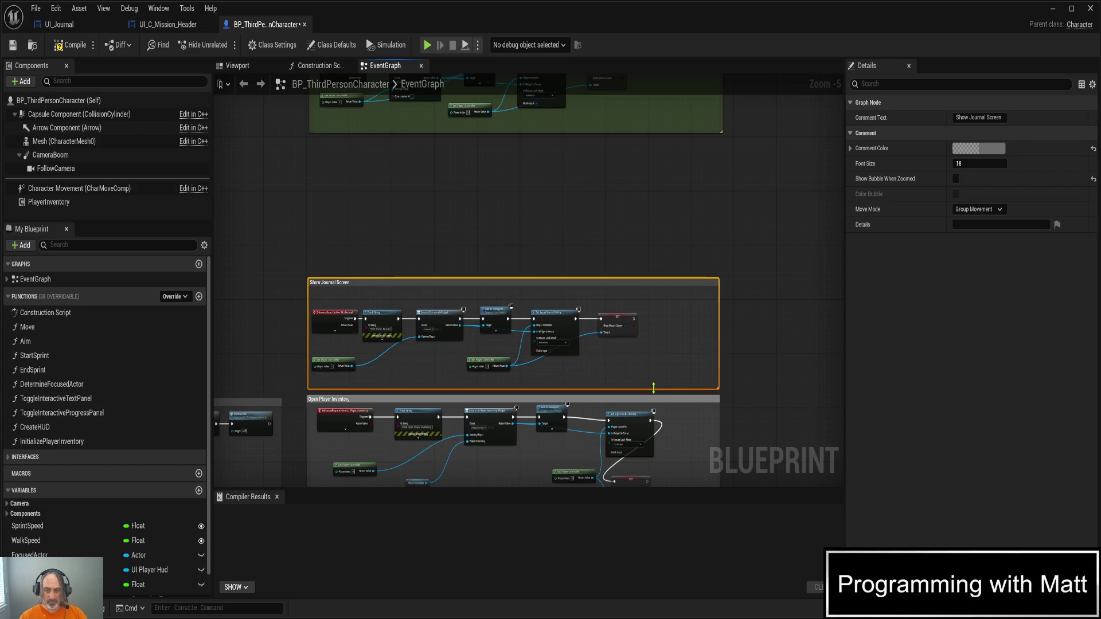
key("ctrl+s")
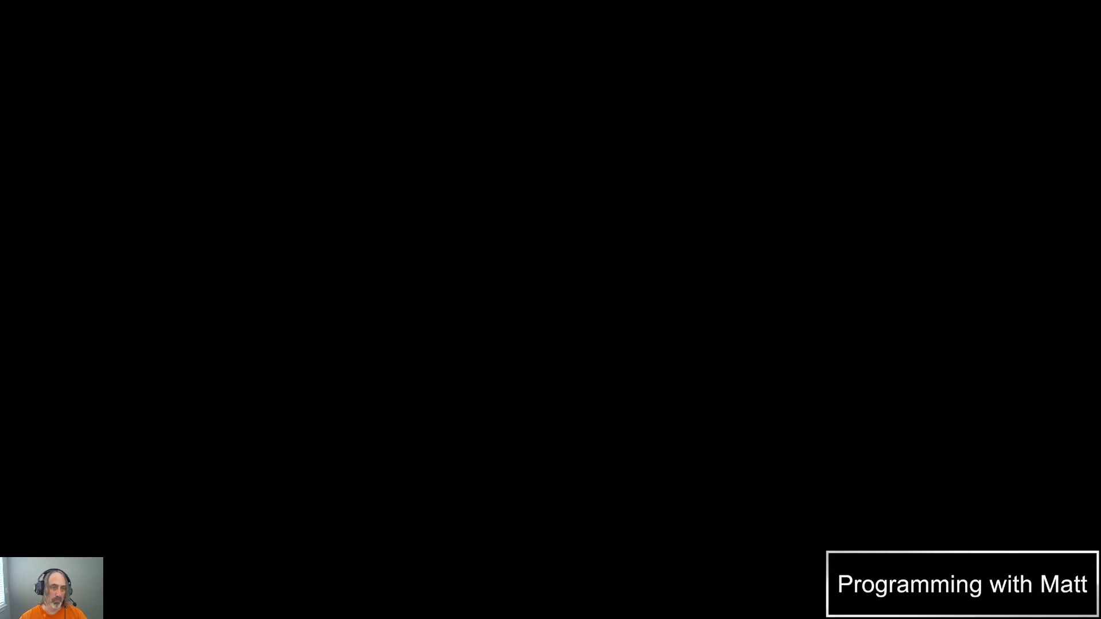